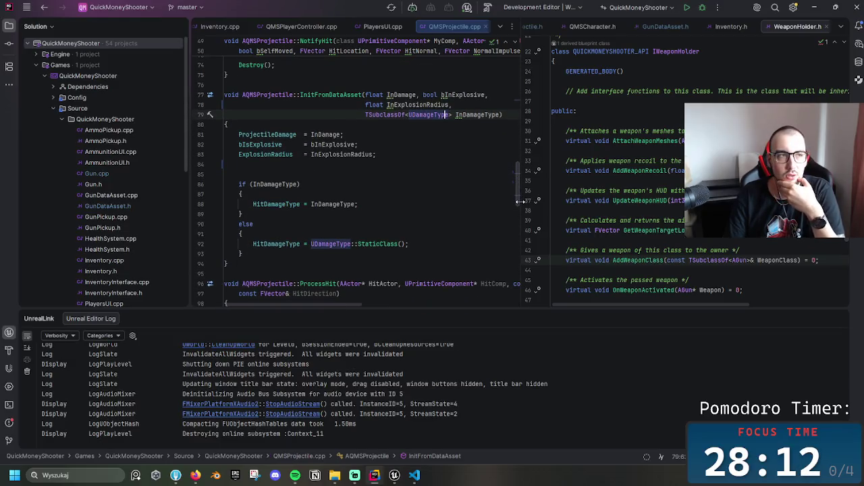
Open QMSProjectile.h in the right pane from the tab overflow list
scroll(520, 200, "down", 1)
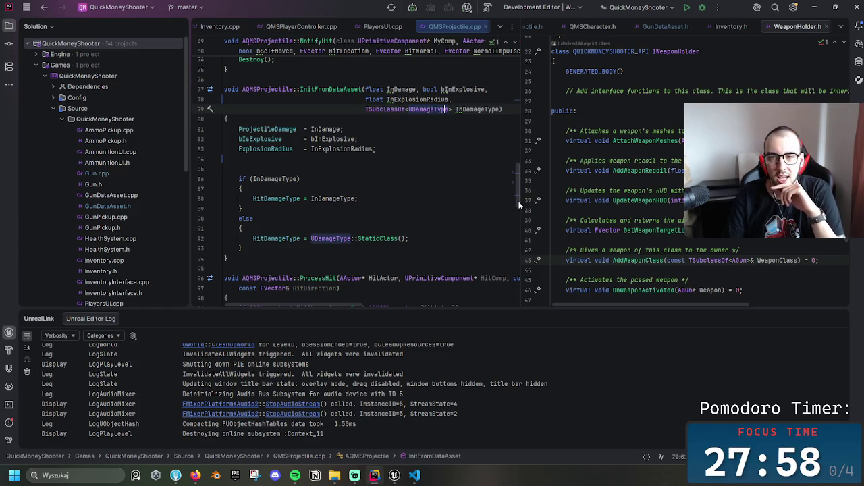
scroll(519, 203, "down", 5)
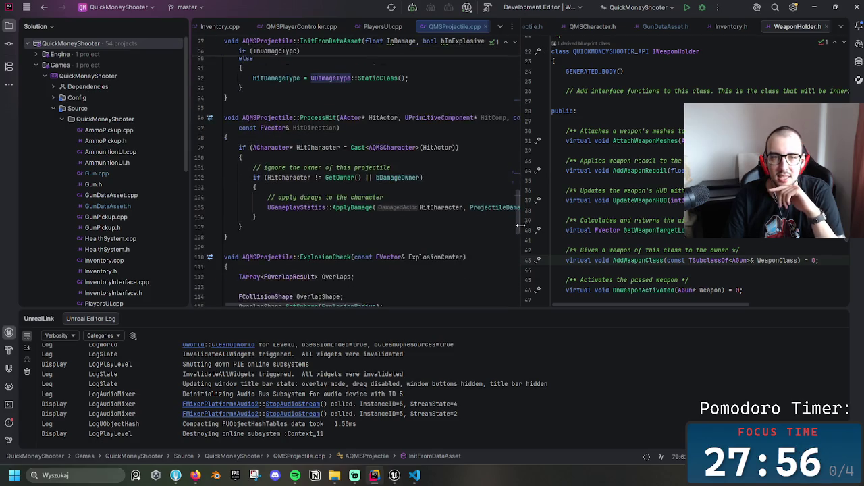
scroll(519, 223, "down", 2)
scroll(520, 223, "down", 2)
scroll(520, 220, "up", 4)
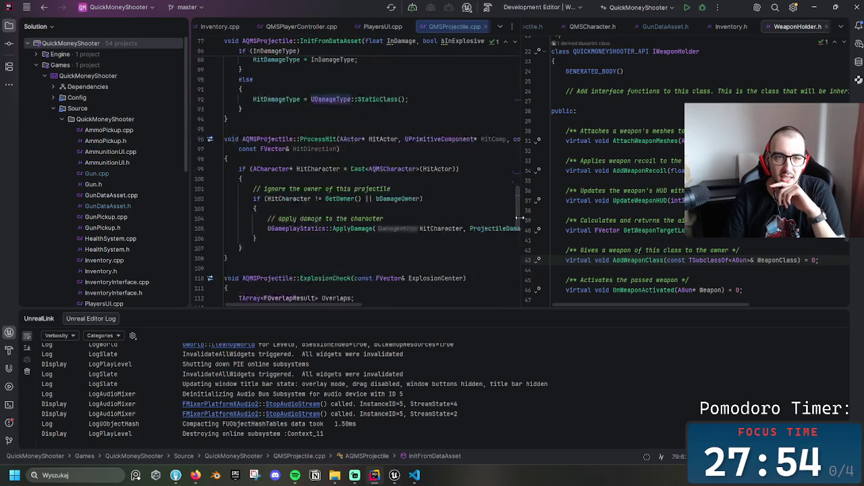
scroll(520, 220, "up", 10)
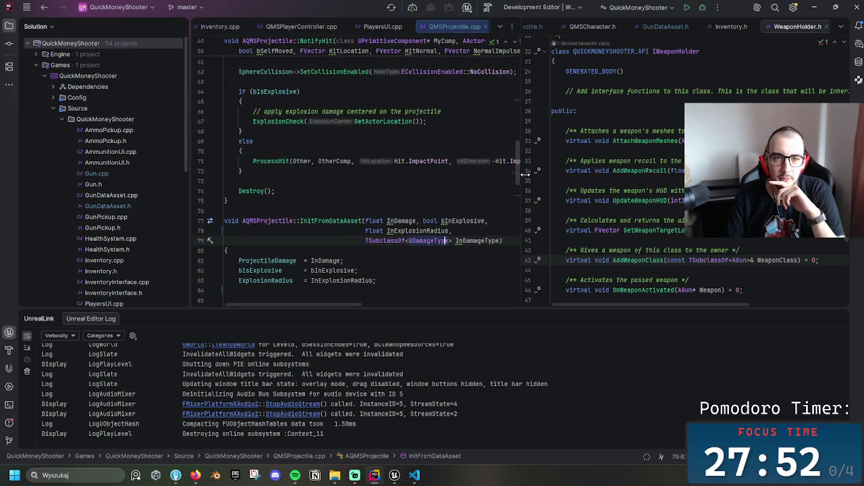
scroll(525, 175, "up", 6)
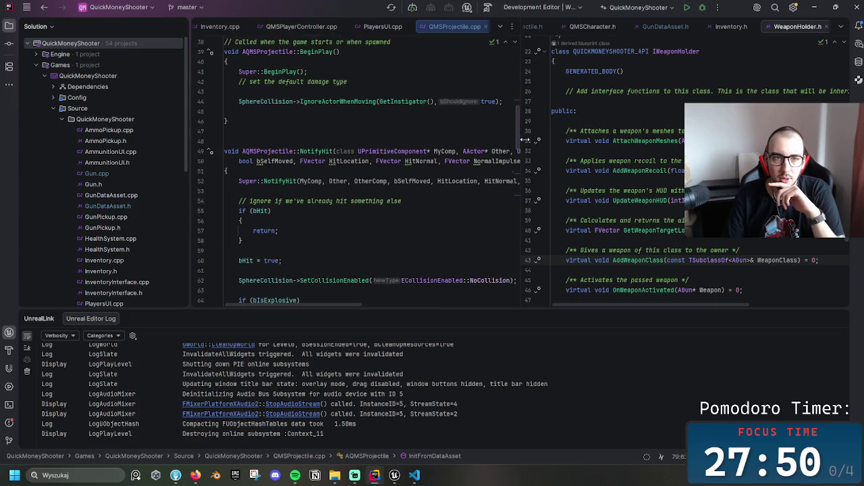
scroll(525, 140, "down", 6)
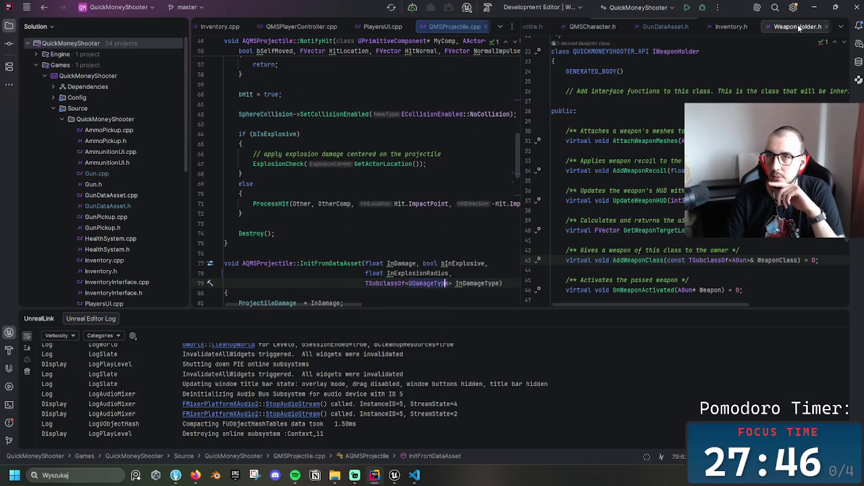
left_click(840, 27)
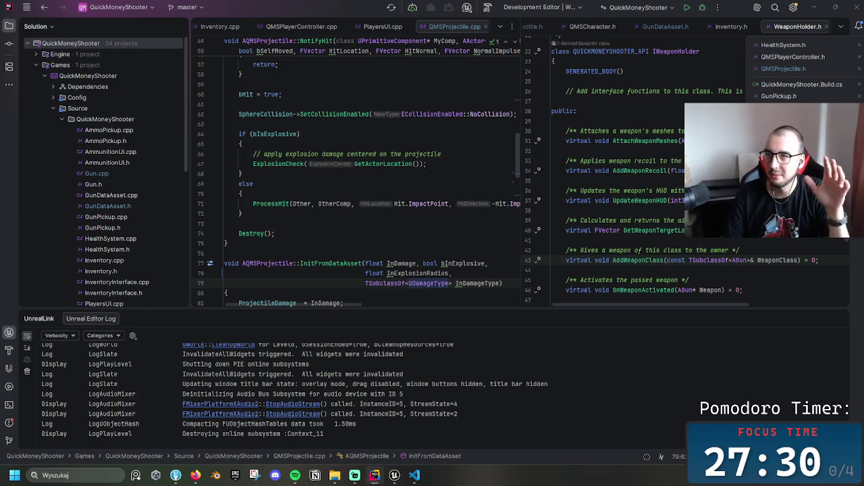
left_click(783, 69)
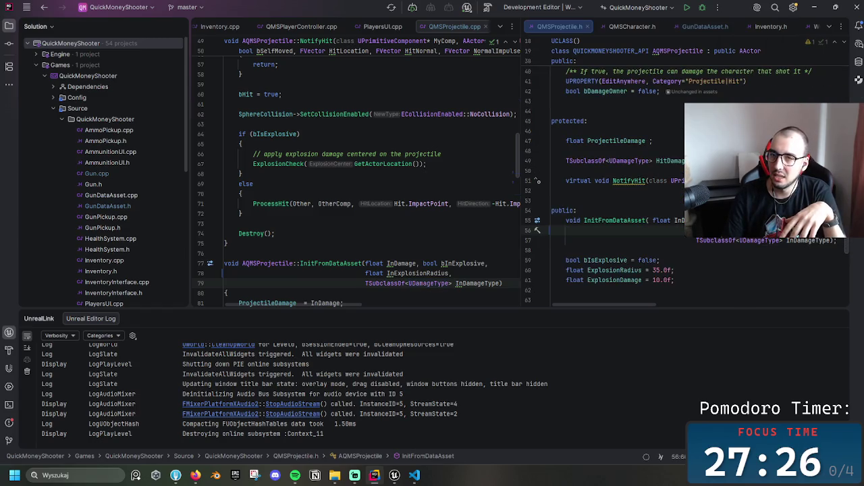
Paste the UFUNCTION(BlueprintImplementableEvent) BP_OnProjectileHit declaration on line 63
scroll(608, 182, "down", 4)
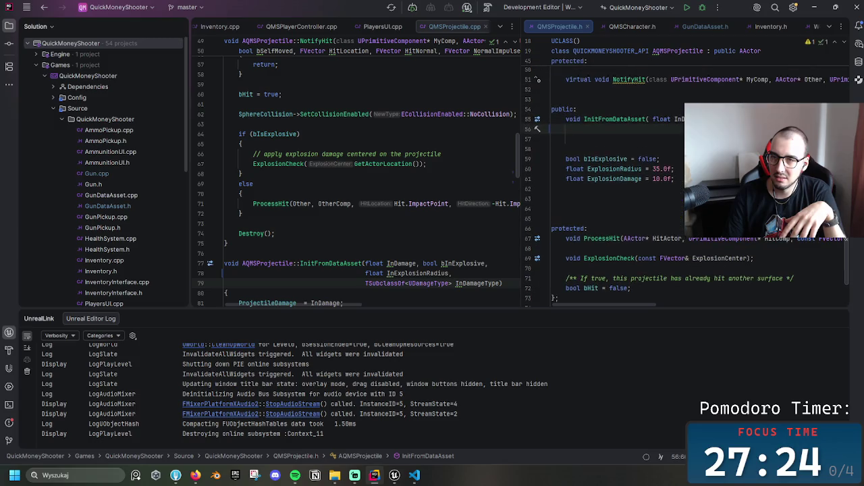
scroll(769, 265, "up", 3)
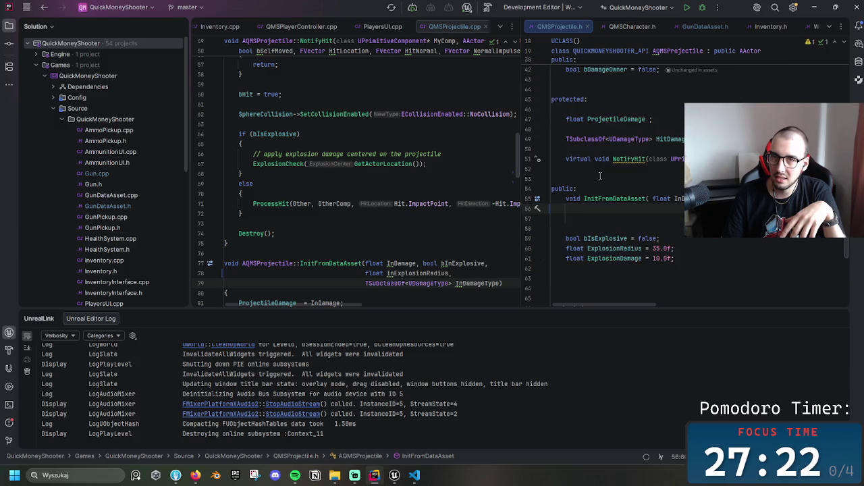
left_click(694, 278)
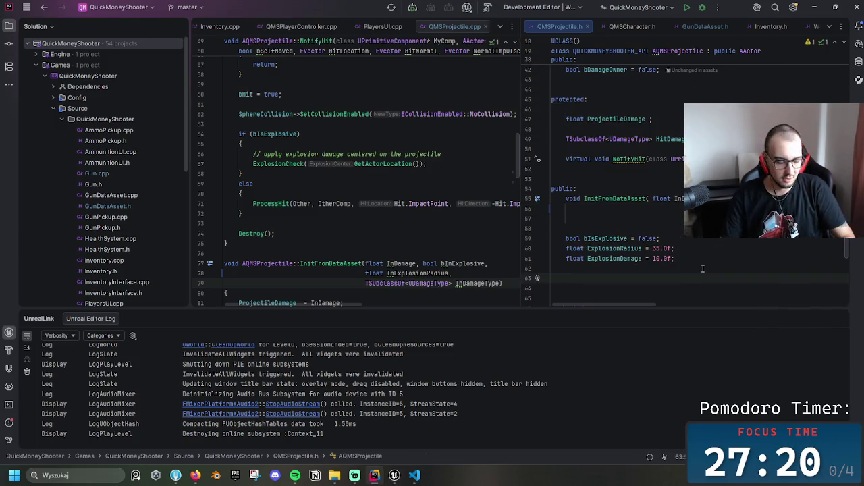
key("ctrl+v")
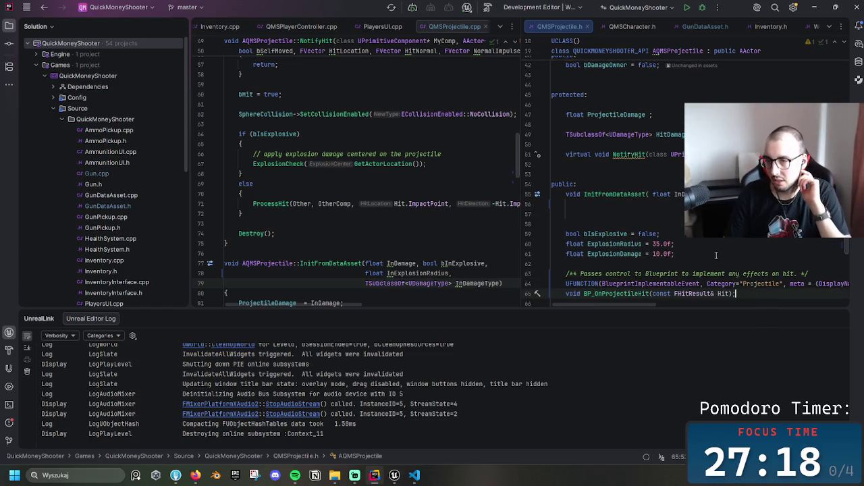
scroll(625, 295, "down", 1)
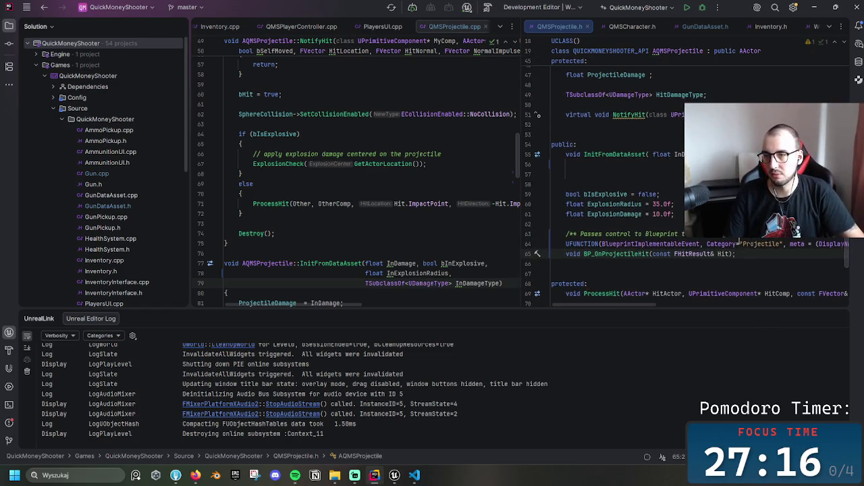
Apply the '= delete' quick fix to BP_OnProjectileHit, declining an inline definition
key("alt+Return")
key("Return")
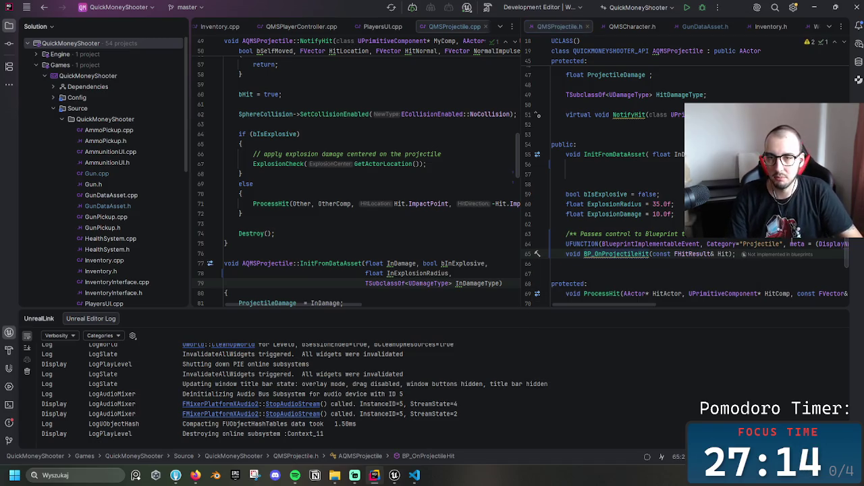
type("= delete")
left_click(623, 254)
key("alt+Return")
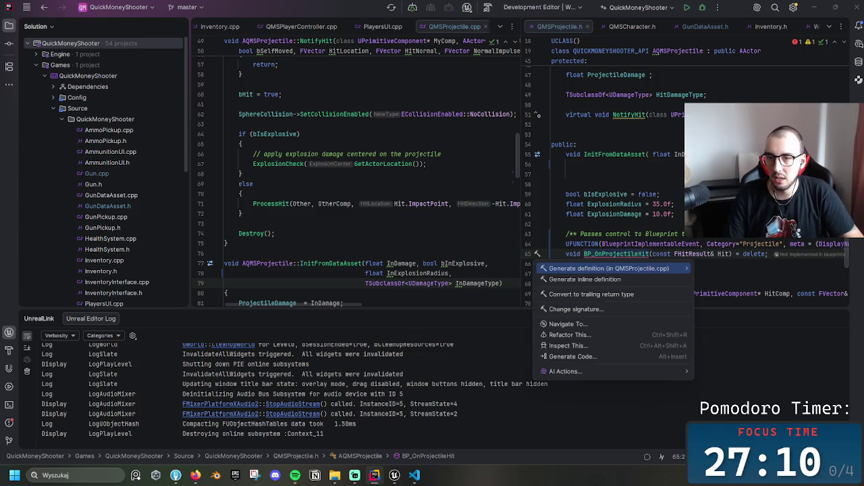
key("Down")
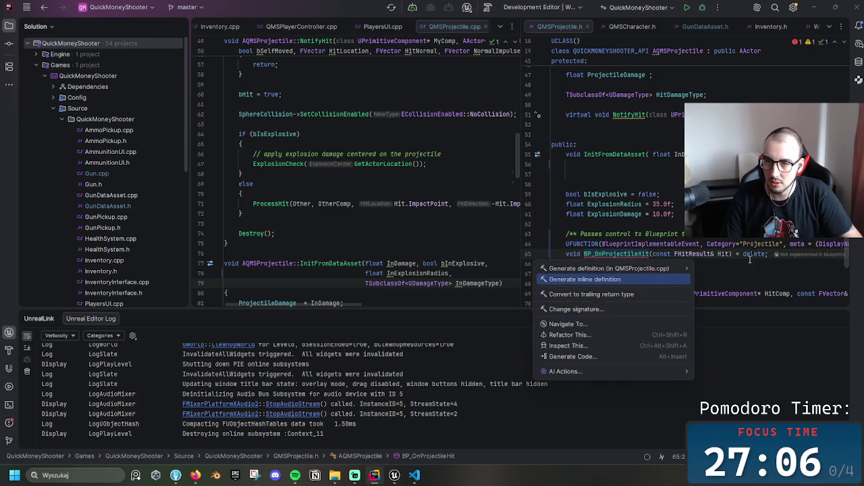
left_click(752, 254)
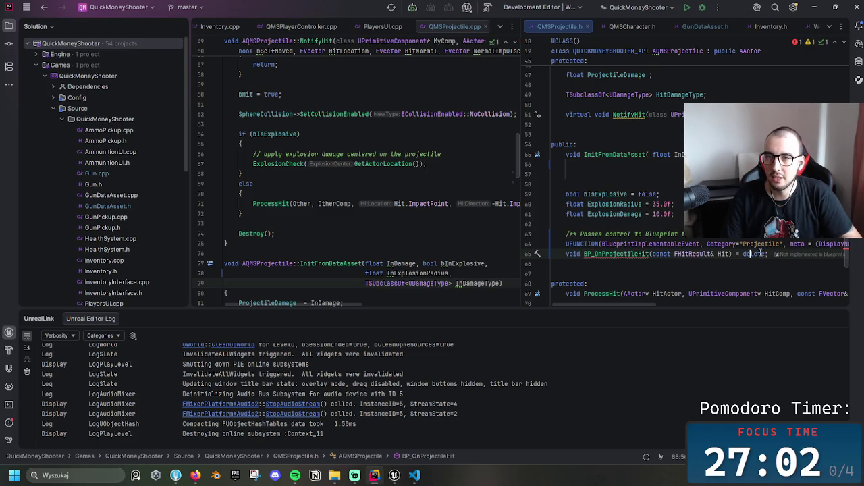
left_click(818, 8)
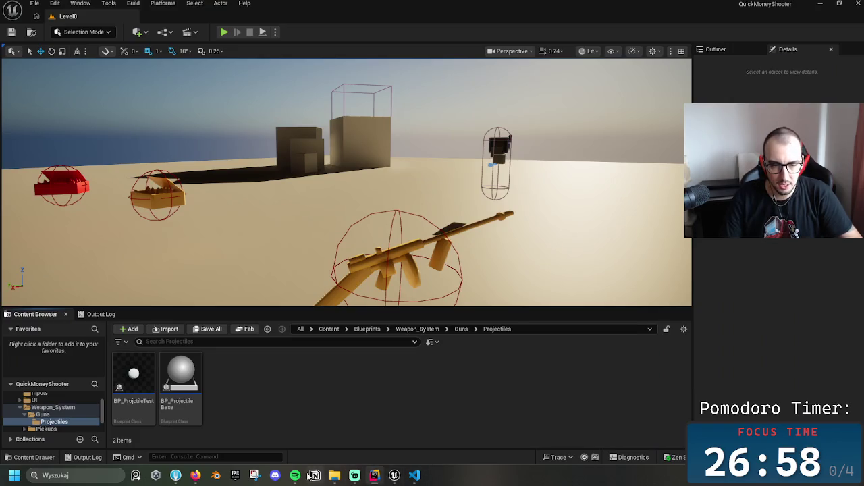
left_click(414, 475)
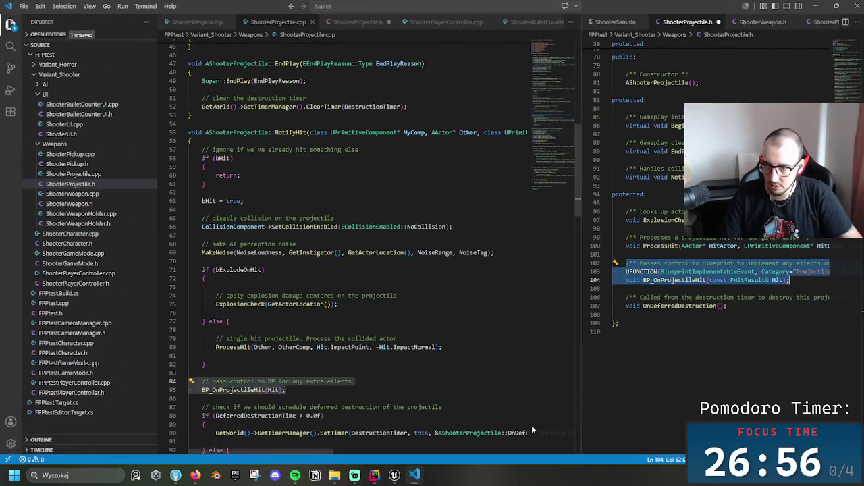
left_click(799, 280)
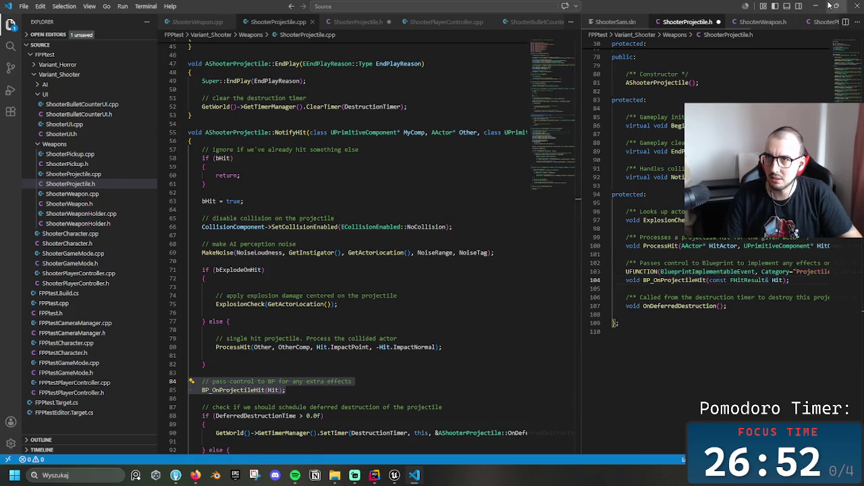
left_click(815, 6)
left_click(375, 475)
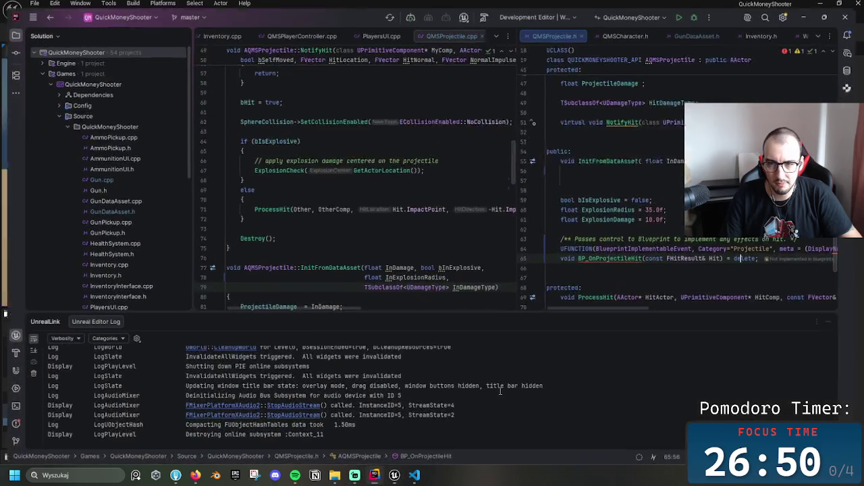
Replace ' = delete' with a semicolon and check the declaration's quick fixes
left_click(732, 254)
key("Delete")
key("Delete")
key("Delete")
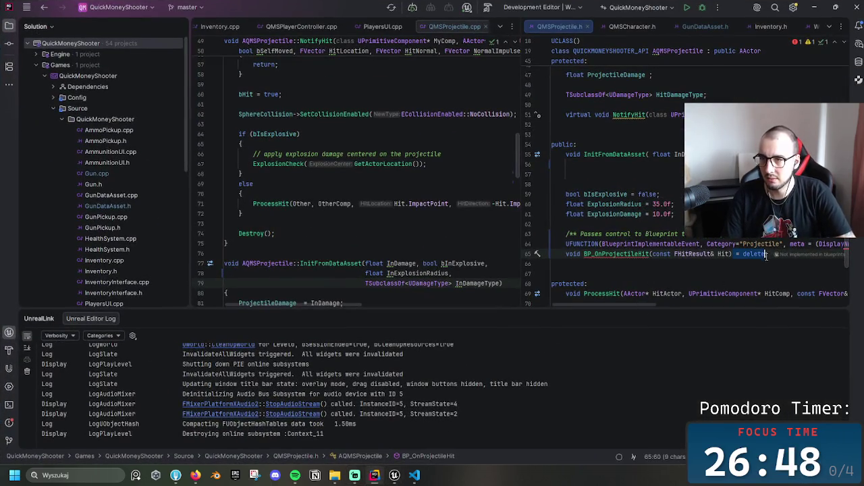
type(";")
left_click(613, 254)
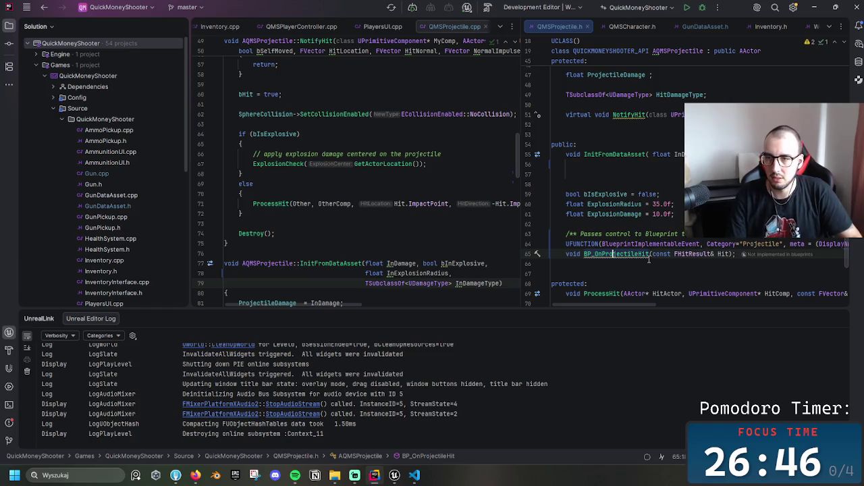
key("alt+Return")
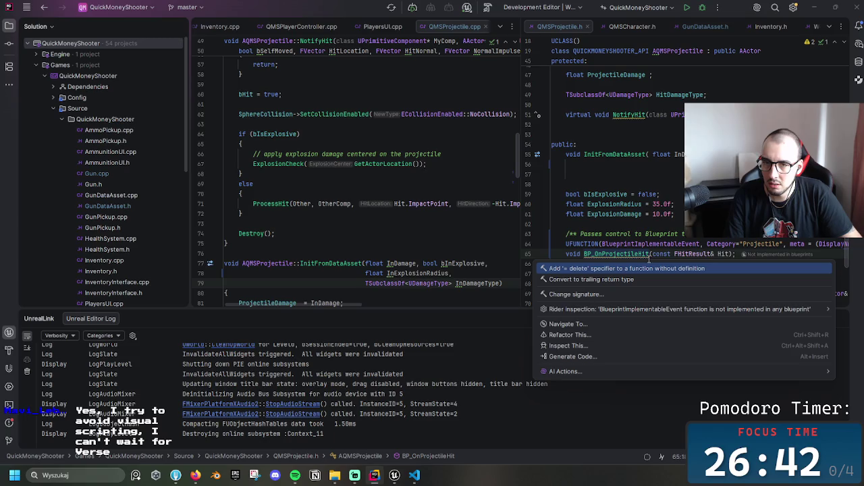
key("Escape")
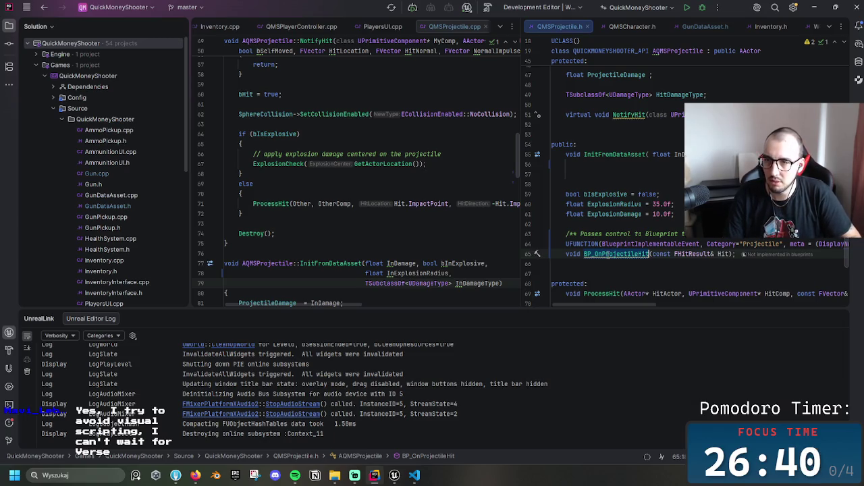
Select the BP_OnProjectileHit name and bring the VS Code reference project forward
double_click(605, 254)
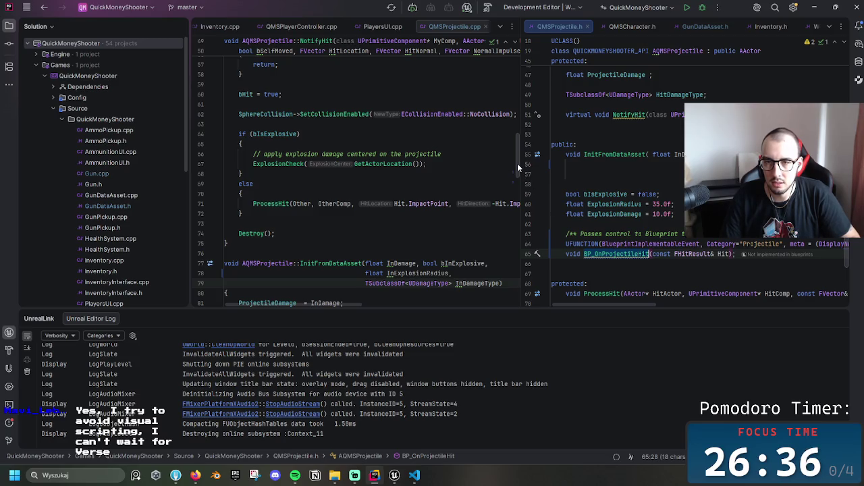
left_click_drag(612, 305, 626, 303)
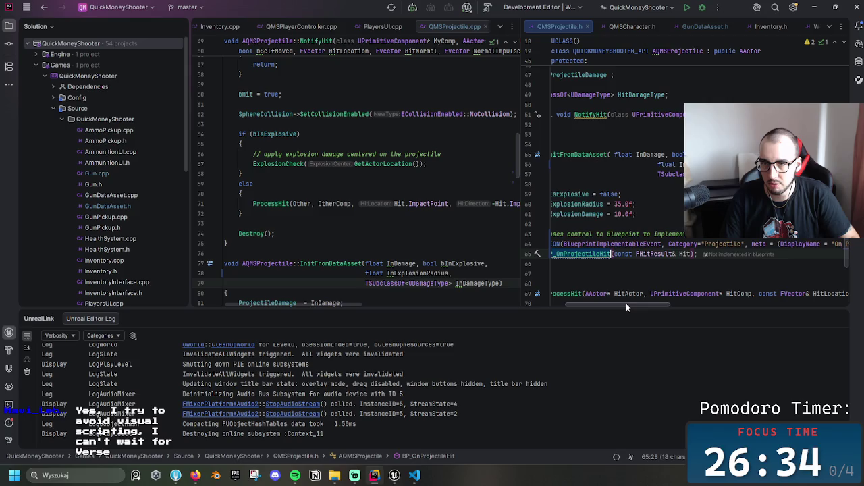
scroll(582, 296, "left", 3)
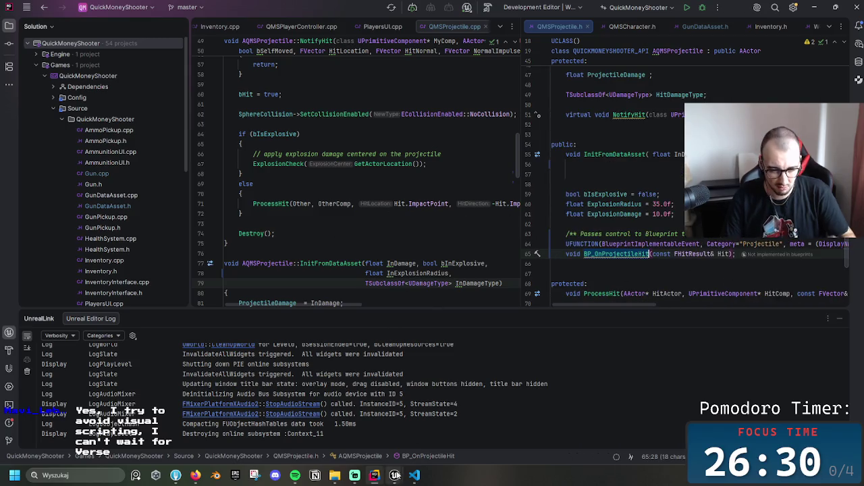
mouse_move(414, 477)
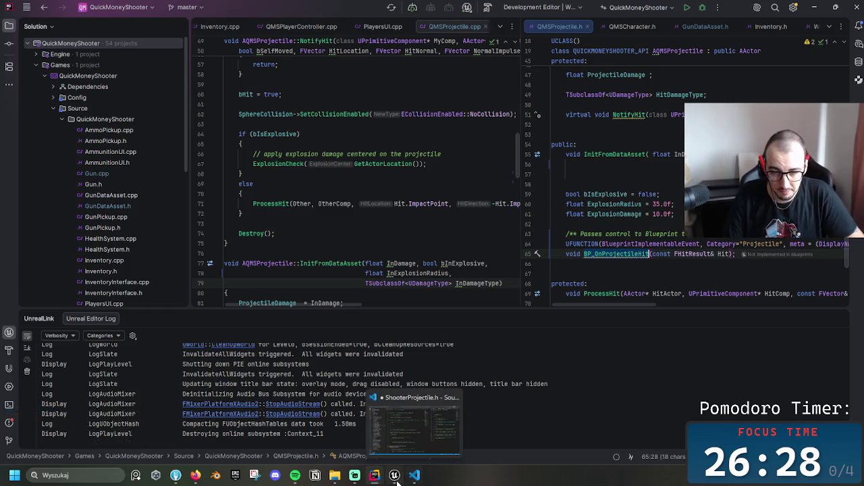
left_click(416, 476)
Find the BP_OnProjectileHit call on line 85 of ShooterProjectile.cpp, then return to QMSProjectile.cpp
left_click(675, 279)
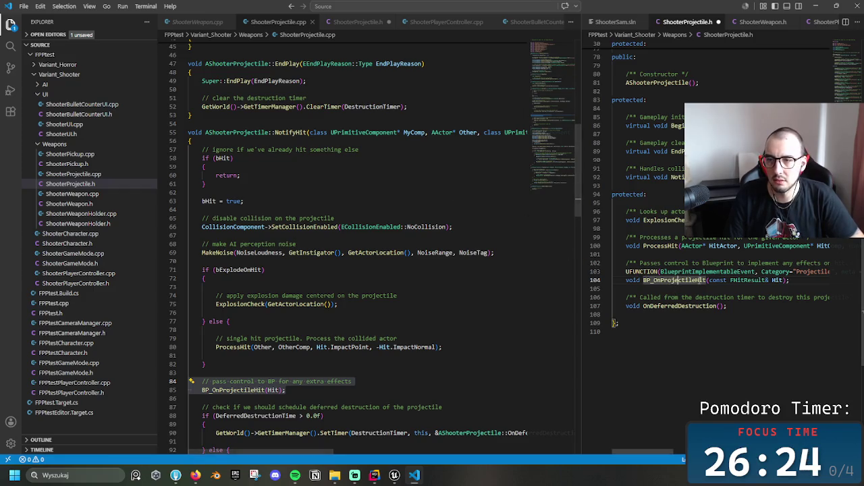
left_click(350, 175)
key("ctrl+f")
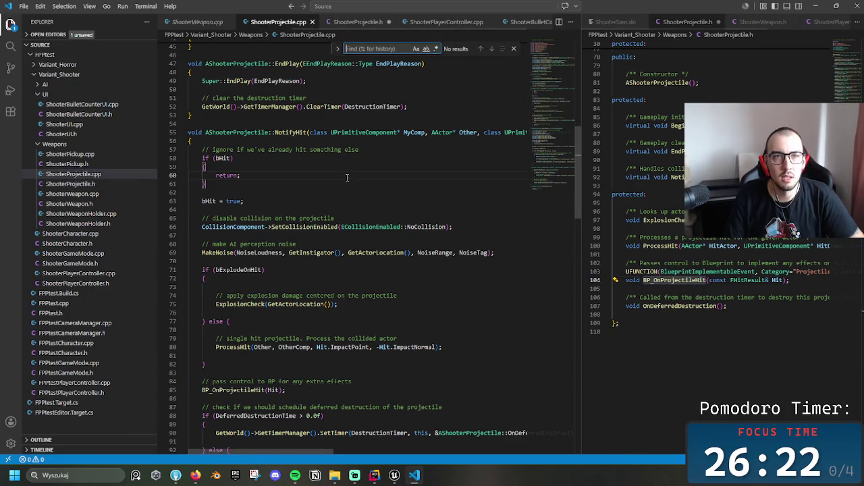
key("Return")
left_click(215, 391)
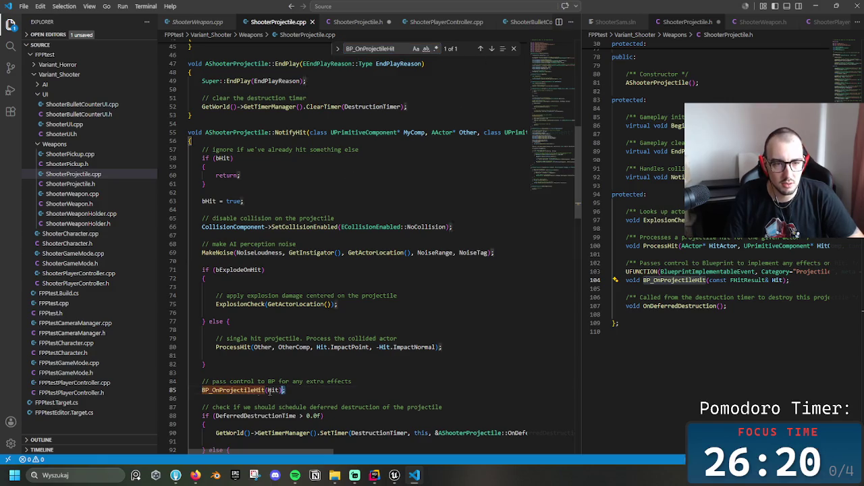
left_click(274, 157)
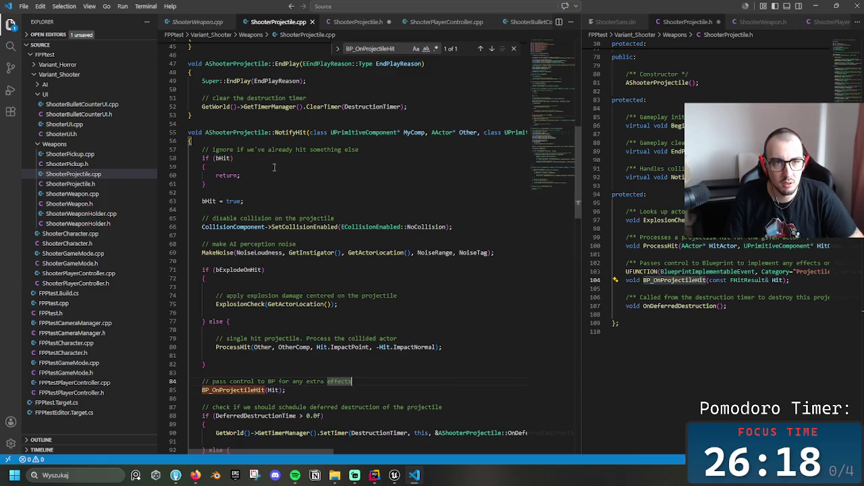
left_click(203, 364)
left_click(386, 479)
left_click(312, 233)
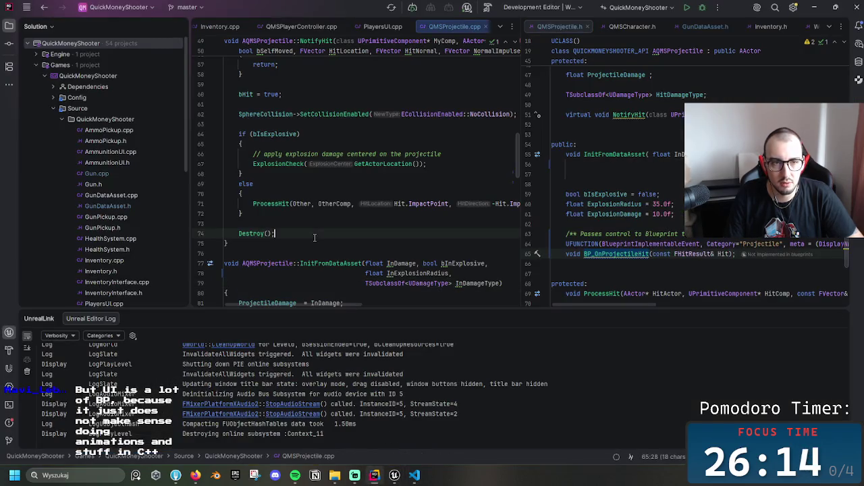
Insert 'BP_OnProjectileHit(Hit);' on a new line above Destroy() in NotifyHit
left_click(300, 221)
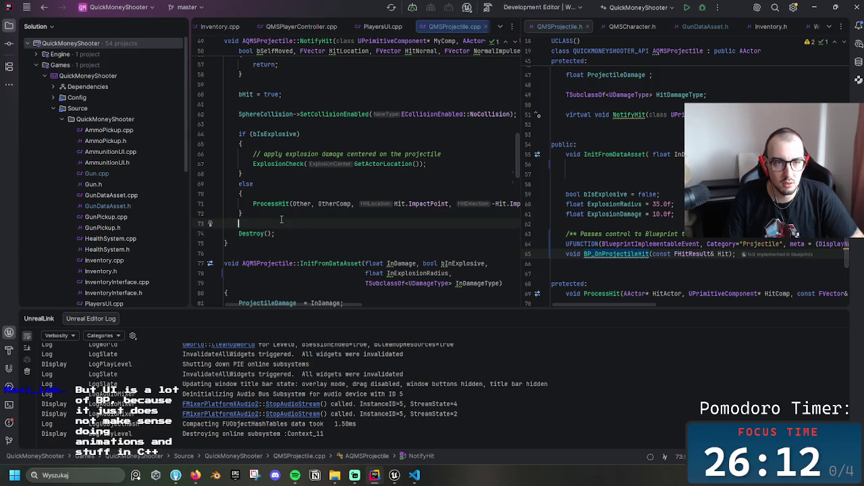
key("Return")
type("BP_OnProjectileHit(Hit);")
key("Return")
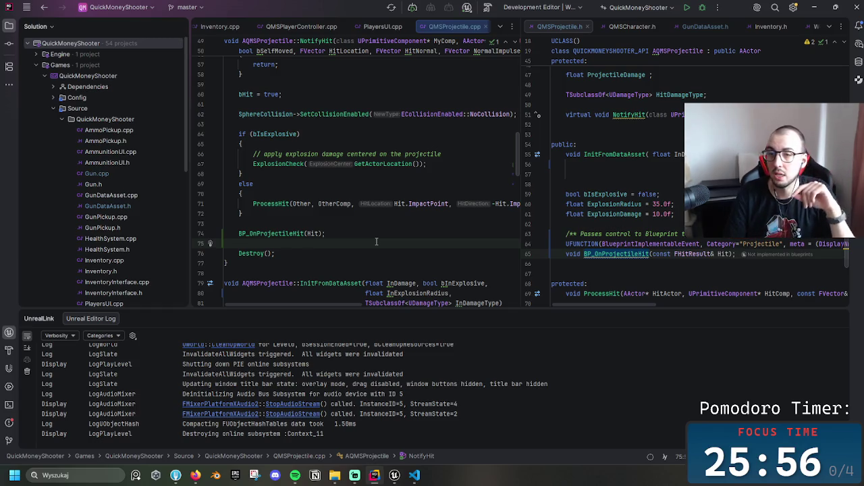
mouse_move(394, 475)
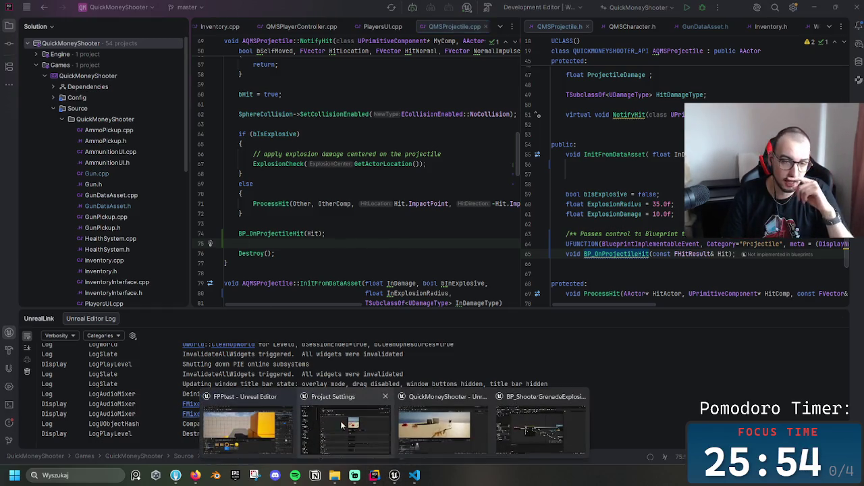
left_click(434, 424)
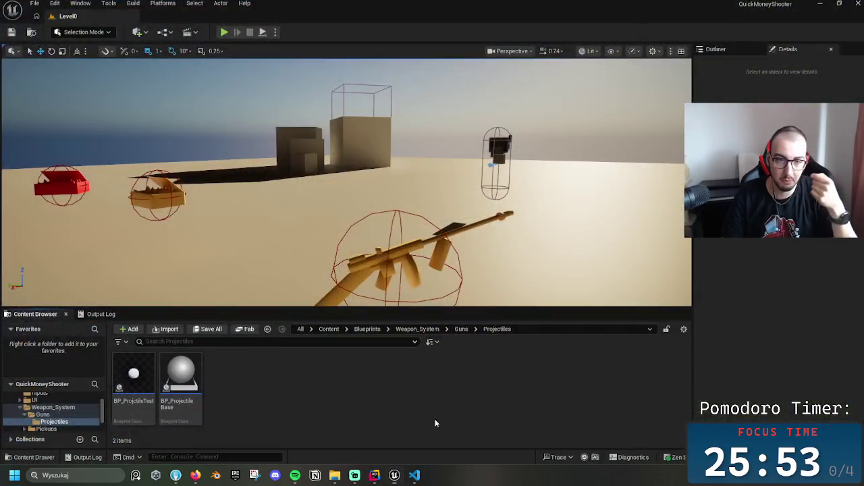
Open BP_AmmunitionUI from Content > Blueprints > UI, view its Graph, then close it
left_click(422, 328)
left_click(373, 328)
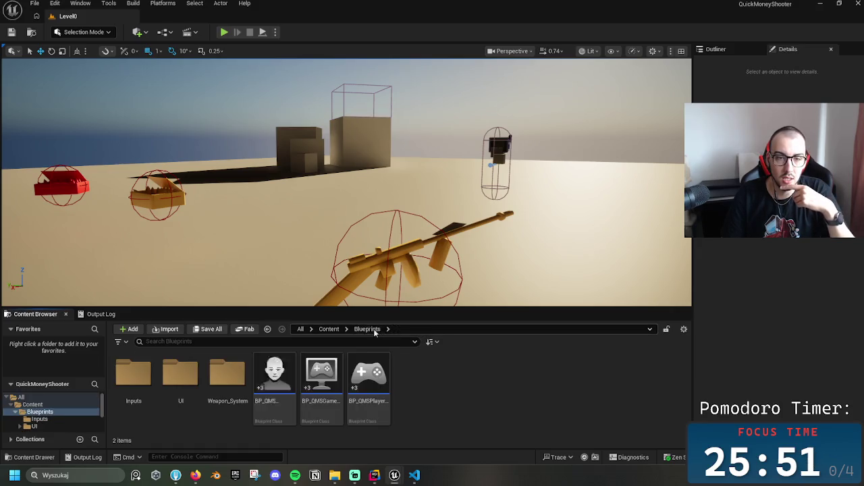
double_click(188, 391)
double_click(190, 392)
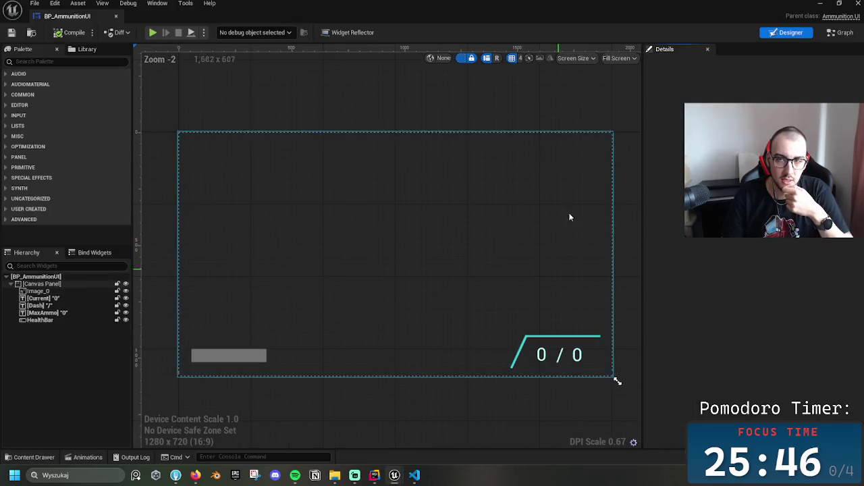
left_click(839, 33)
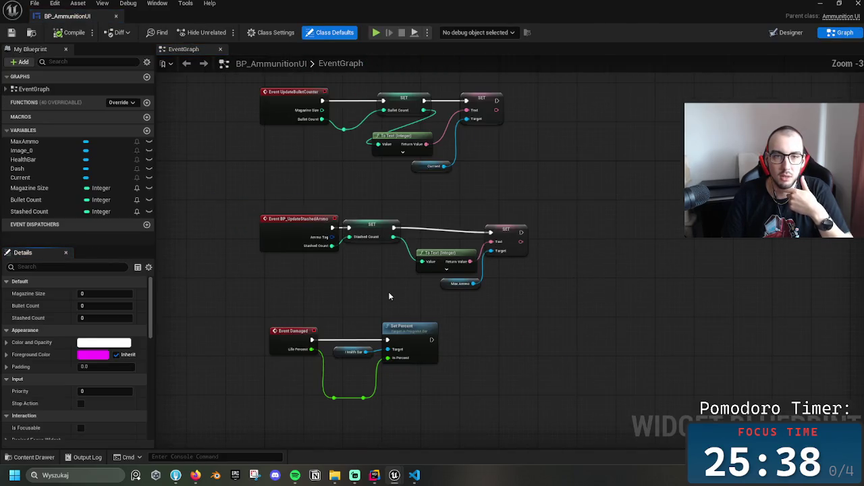
scroll(389, 296, "down", 2)
scroll(584, 370, "up", 4)
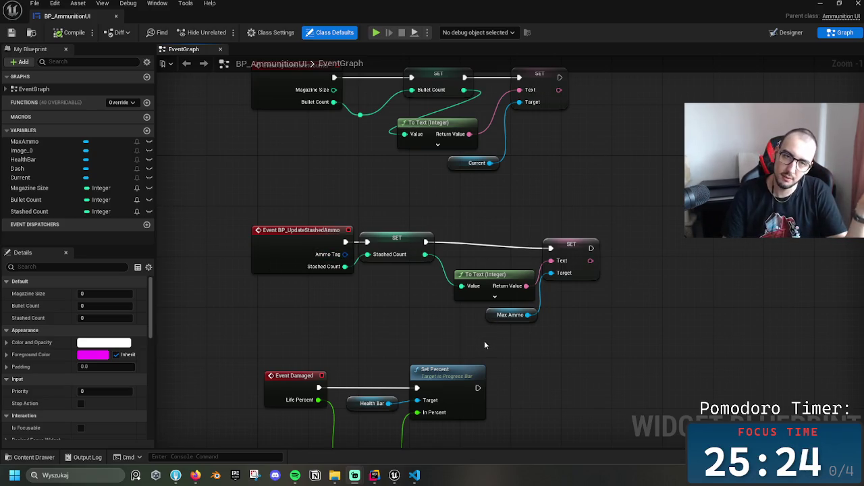
left_click(115, 16)
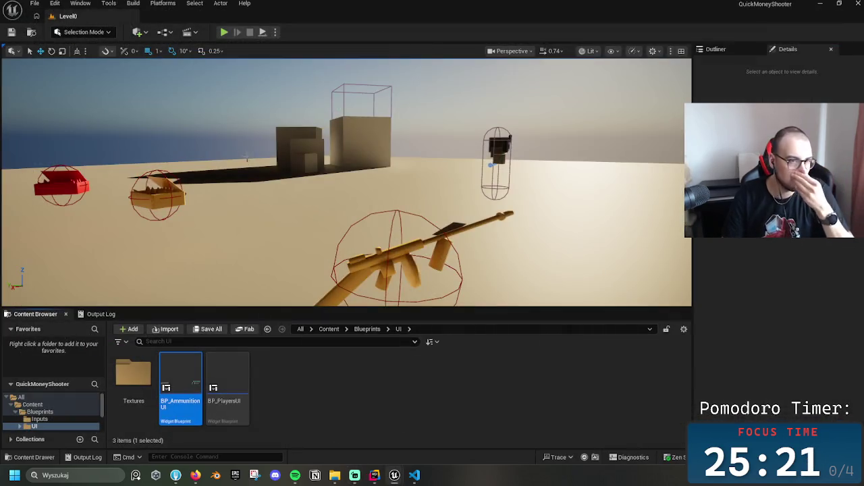
Focus the viewport on the BP_RiflePickup2 rifle and look around the pickups
left_click(227, 402)
left_click(317, 425)
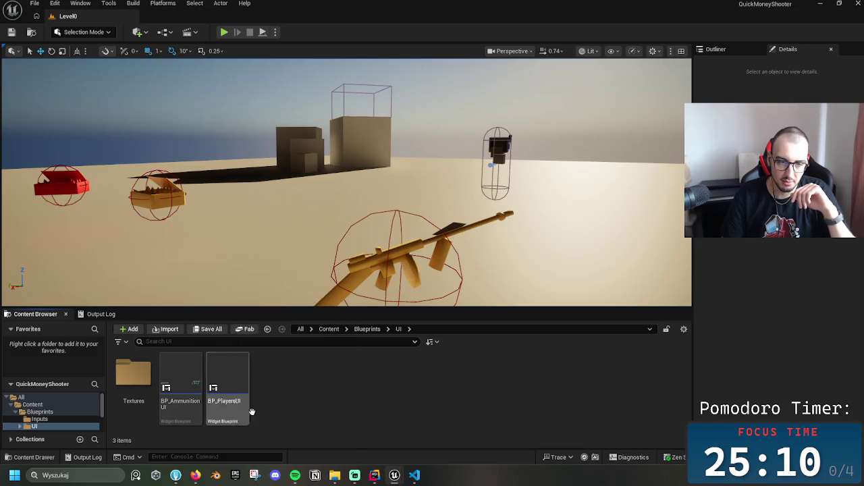
left_click(418, 252)
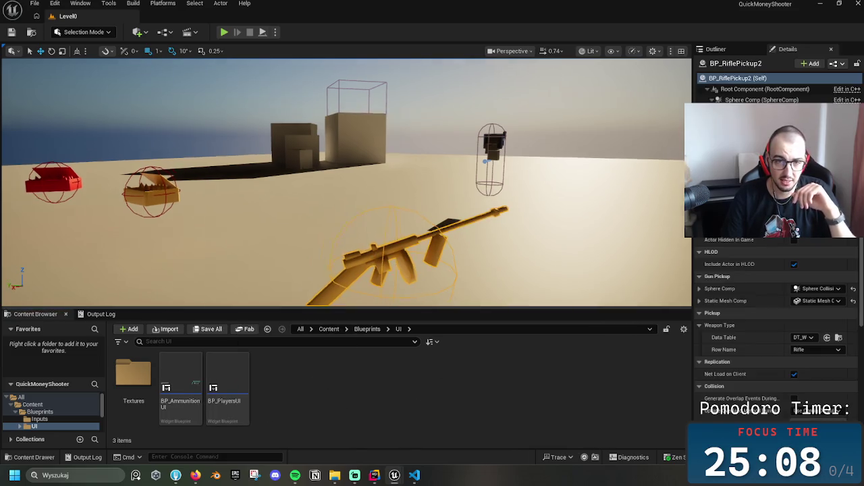
key("f")
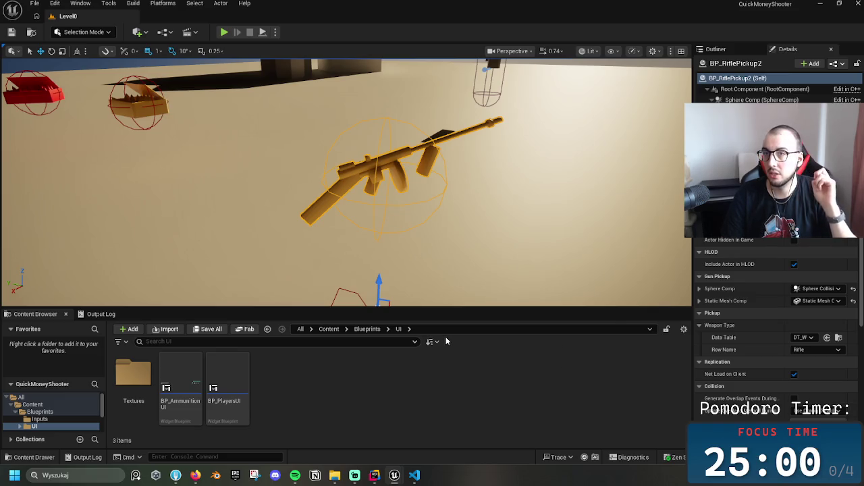
left_click_drag(459, 271, 499, 260)
mouse_move(381, 229)
left_mouse_down()
mouse_move(385, 270)
mouse_move(381, 229)
left_mouse_up()
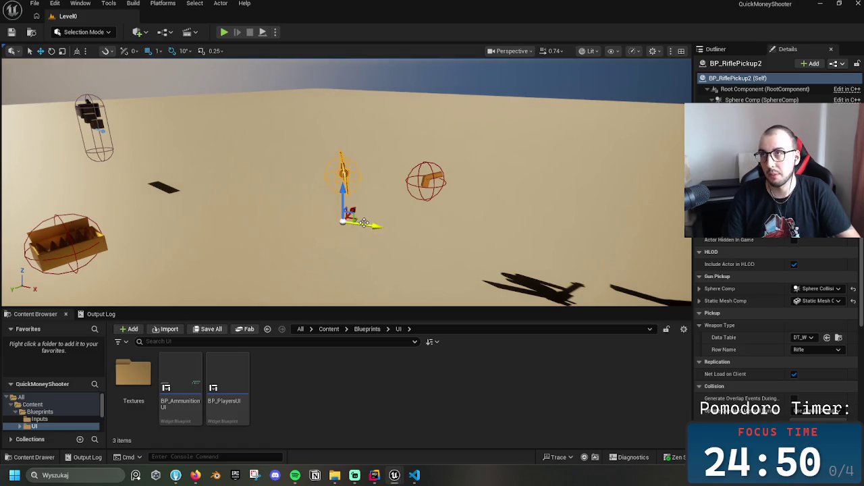
left_click_drag(361, 224, 360, 224)
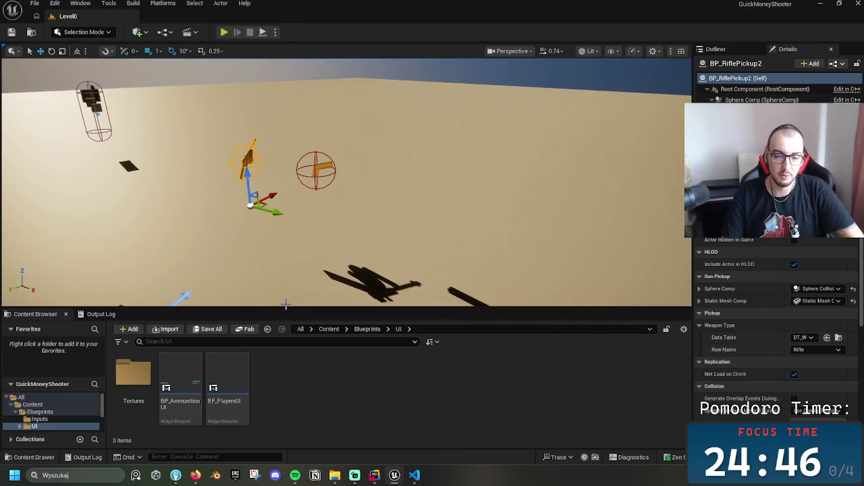
left_click(330, 330)
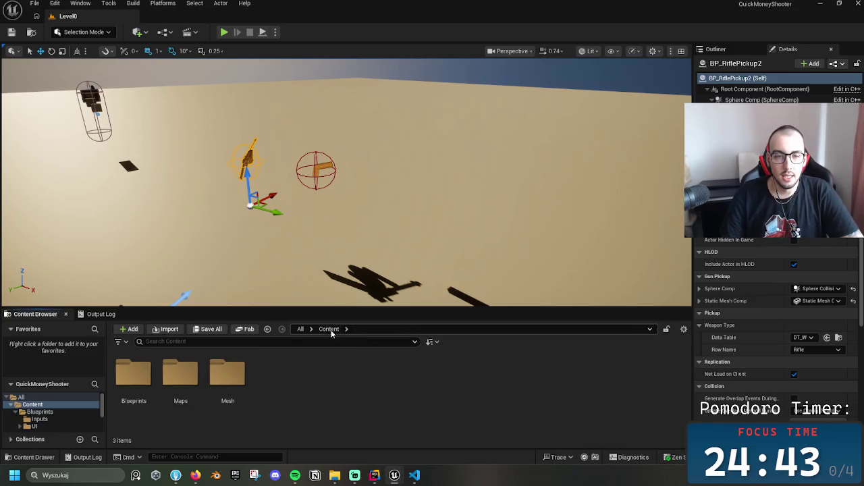
Navigate to Blueprints > Weapon_System > Guns and open the DA_Pistol data asset
left_click(180, 377)
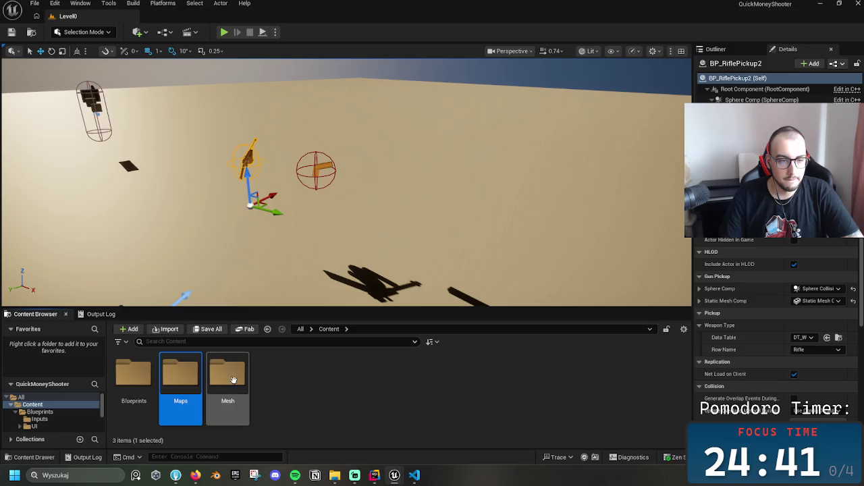
left_click(135, 375)
double_click(140, 376)
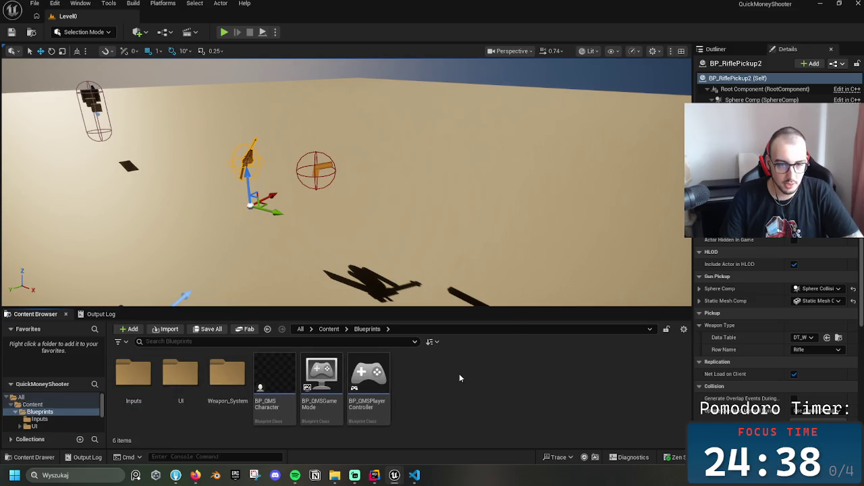
left_click(227, 375)
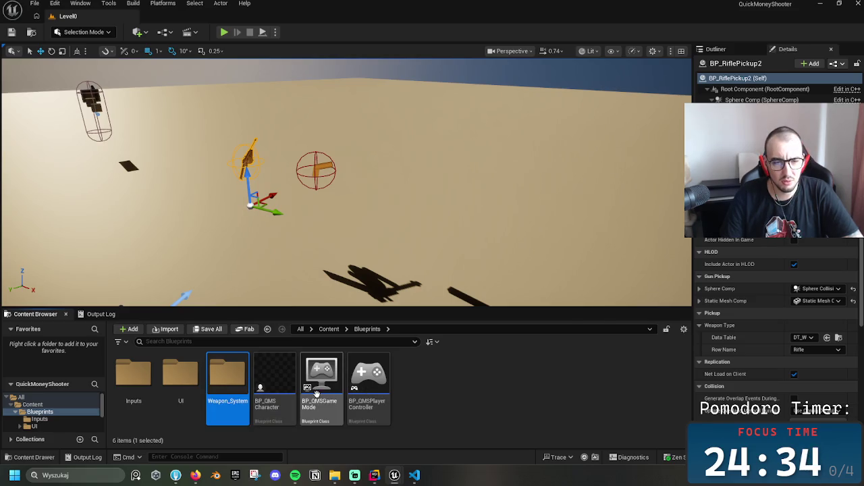
left_click(329, 328)
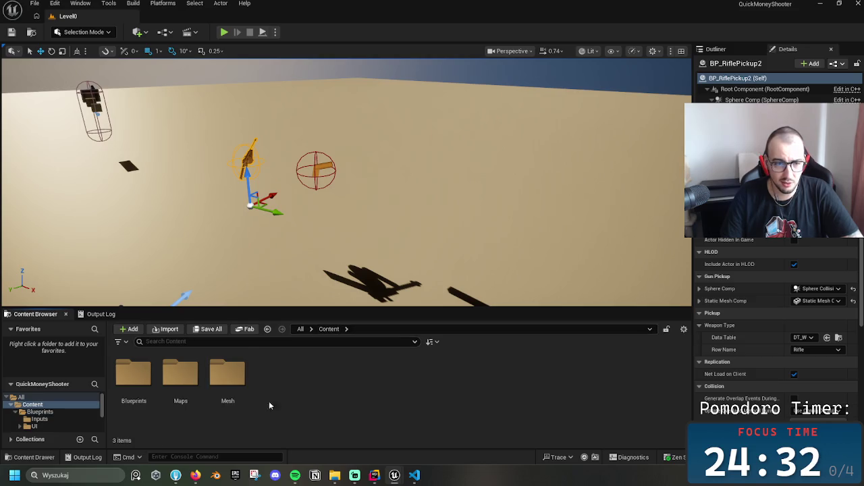
left_click(189, 392)
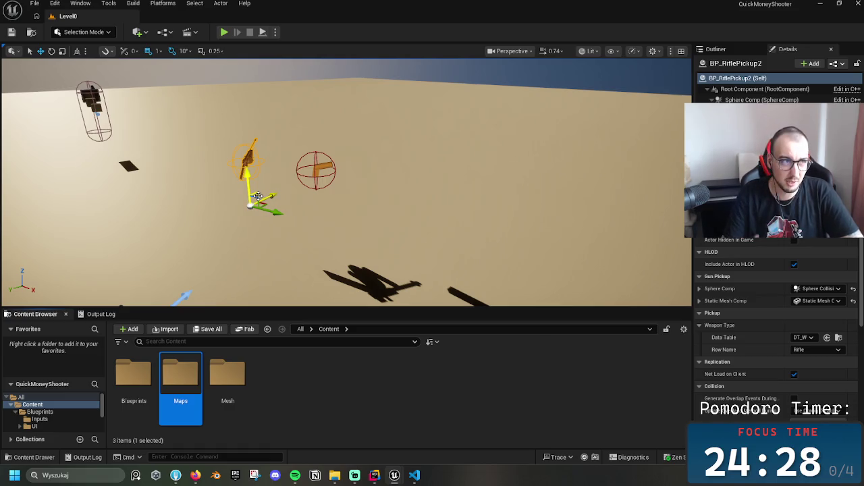
double_click(134, 375)
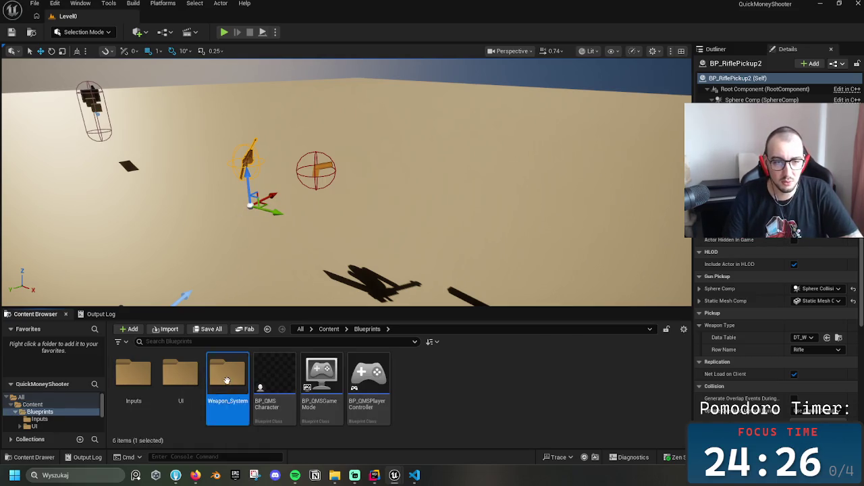
double_click(228, 375)
double_click(141, 382)
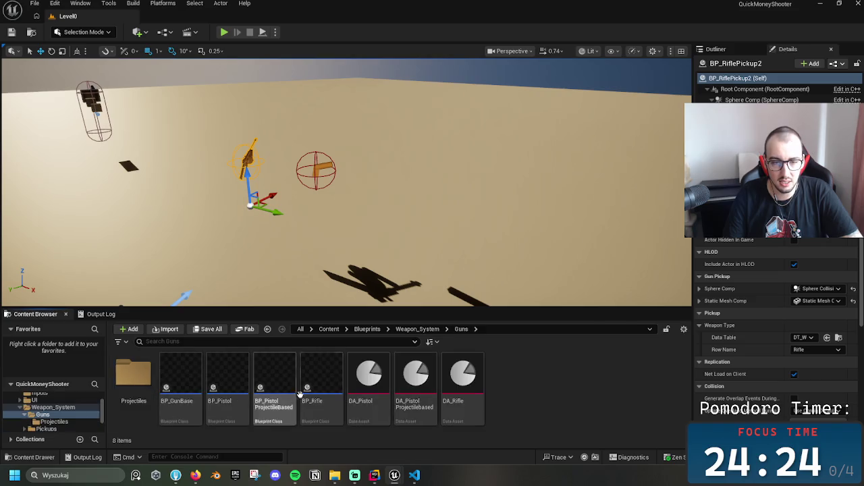
left_click(378, 393)
double_click(378, 393)
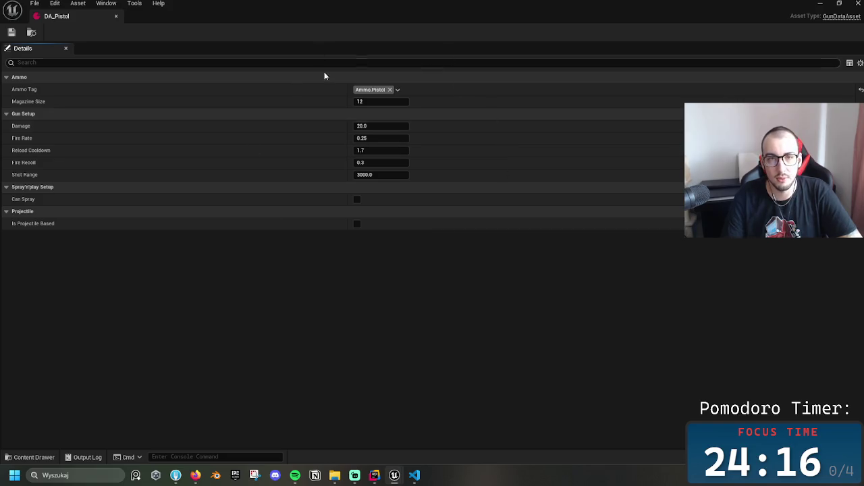
Close DA_Pistol and open DA_PistolProjectilebased to its Ammo properties
left_click(116, 15)
double_click(415, 378)
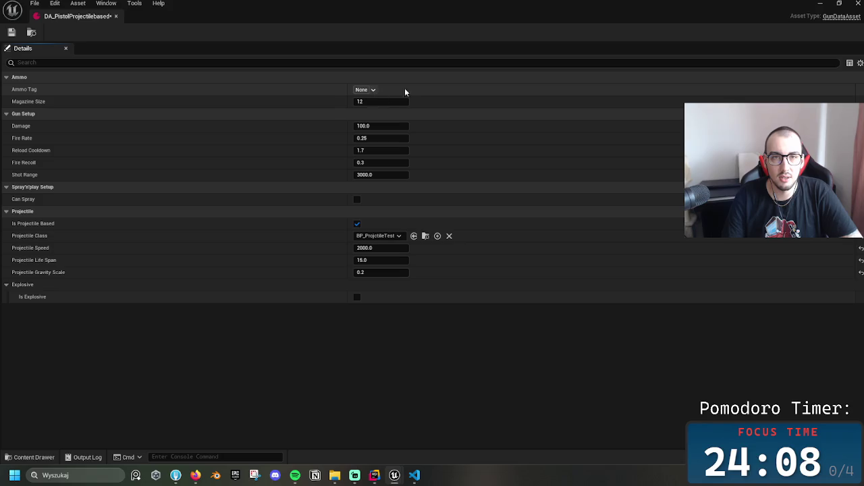
left_click(367, 77)
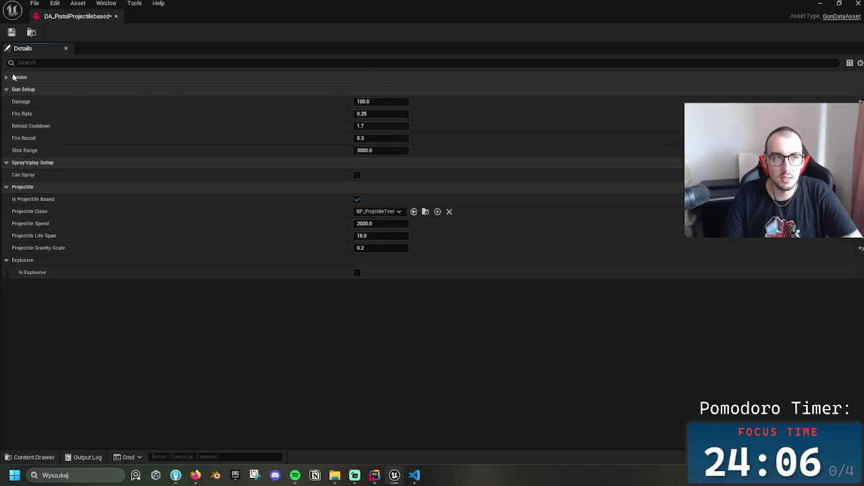
left_click(12, 77)
Set the Ammo Tag to Ammo.Explosive, close the asset, and open BP_PistolProjectileBased
left_click(364, 89)
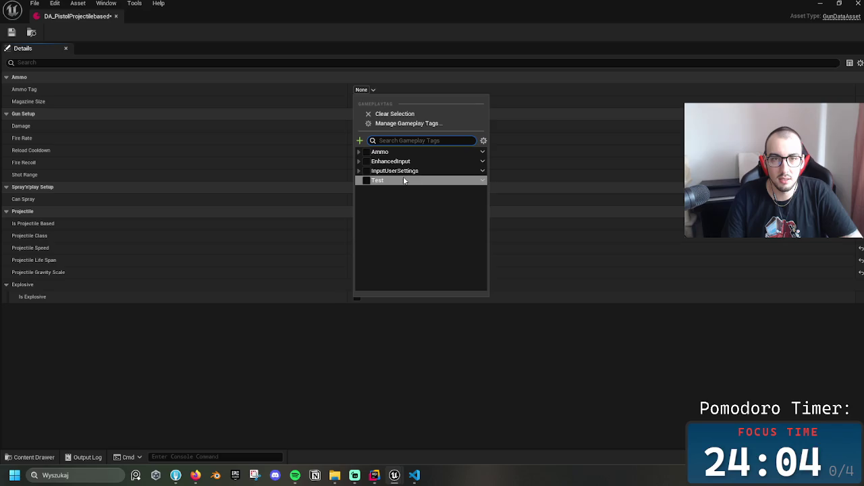
left_click(359, 151)
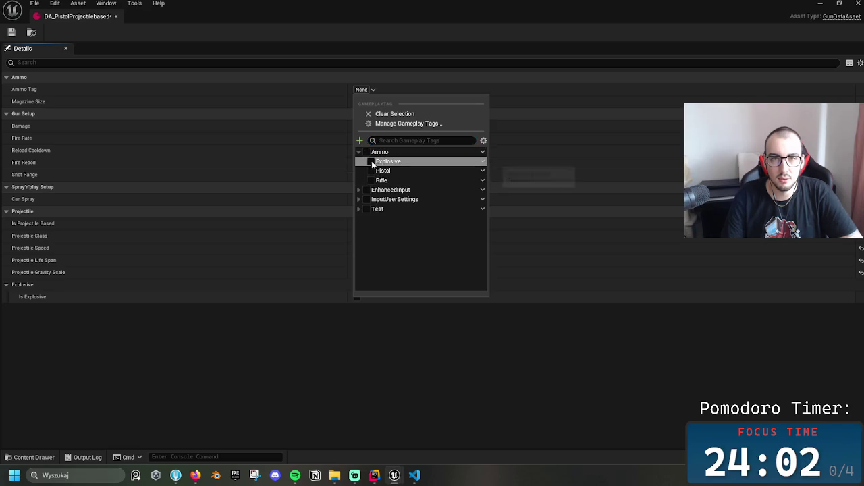
left_click(372, 161)
left_click(564, 356)
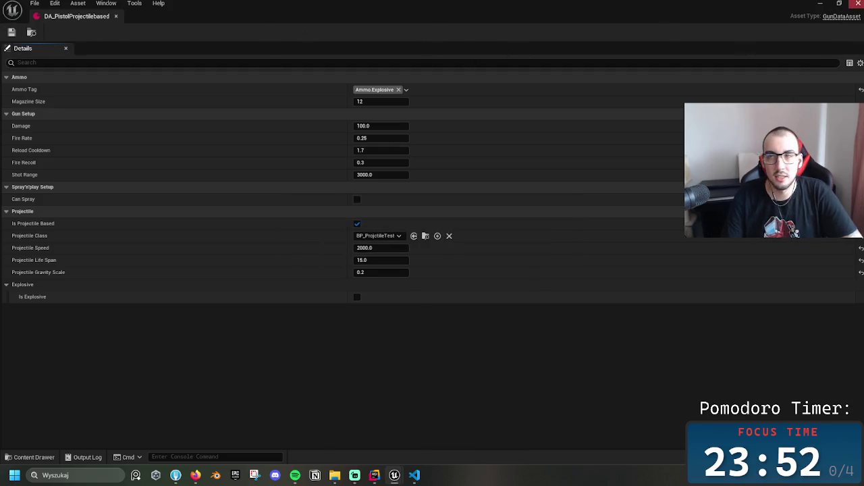
left_click(858, 3)
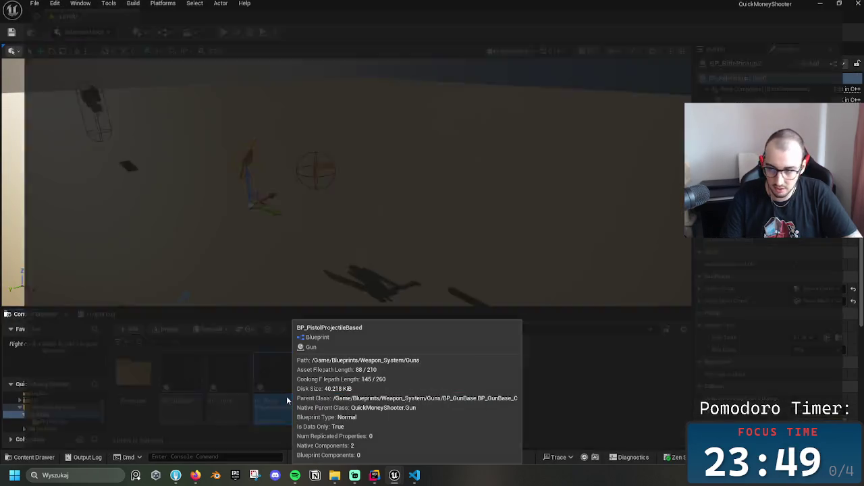
double_click(286, 400)
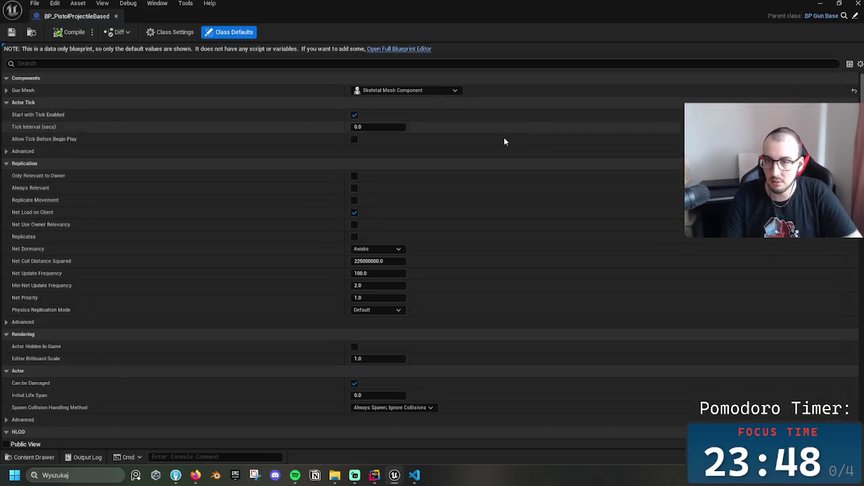
mouse_move(861, 89)
left_mouse_down()
mouse_move(856, 313)
mouse_move(860, 268)
left_mouse_up()
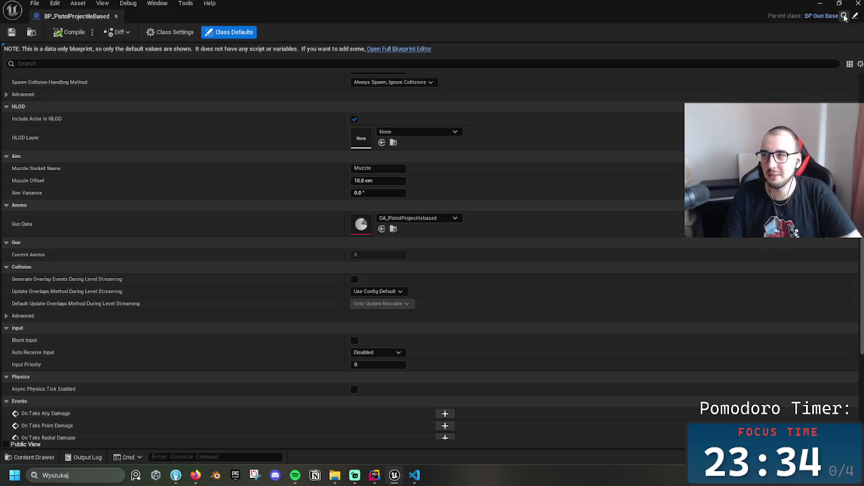
left_click(115, 16)
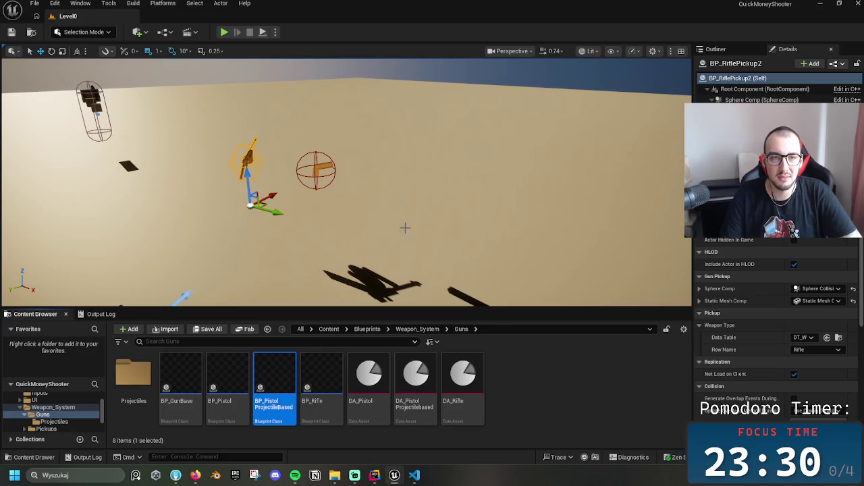
Slide the BP_PistolAmmo box to the left along Y in the level
left_click_drag(401, 229, 395, 218)
left_click(258, 184)
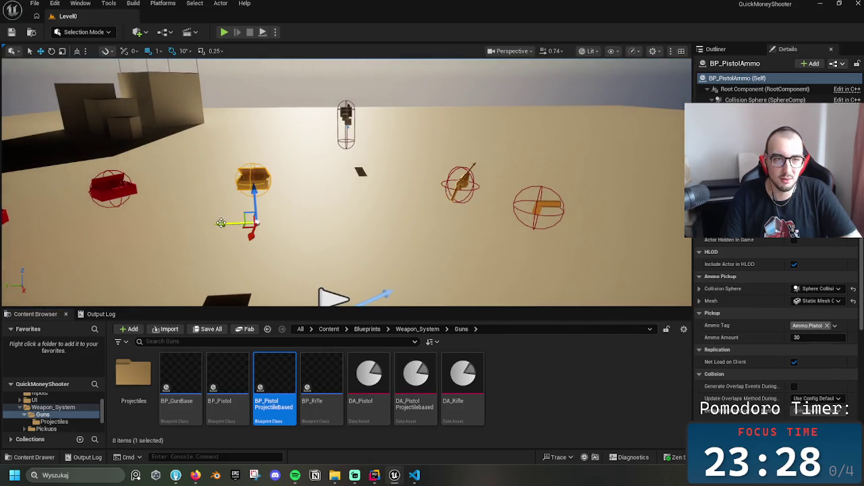
left_click_drag(221, 223, 180, 222)
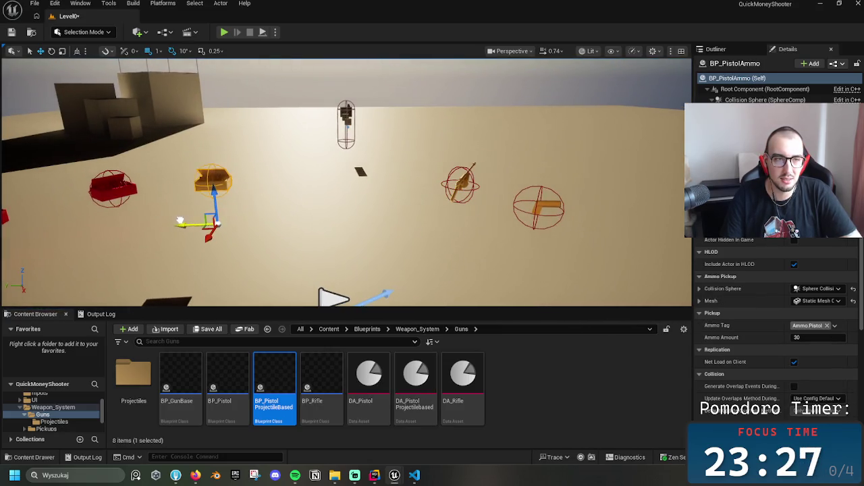
Browse the Content Browser from Guns back to Weapon_System and into Pickups
double_click(134, 375)
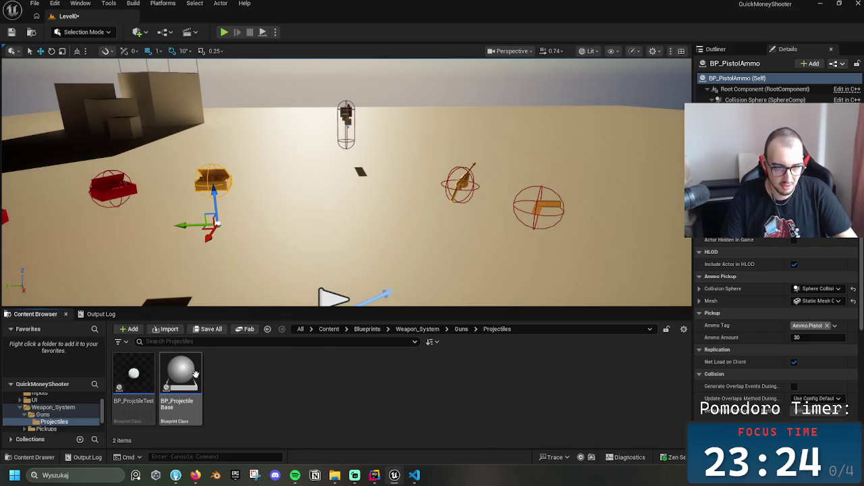
left_click(475, 328)
left_click(466, 330)
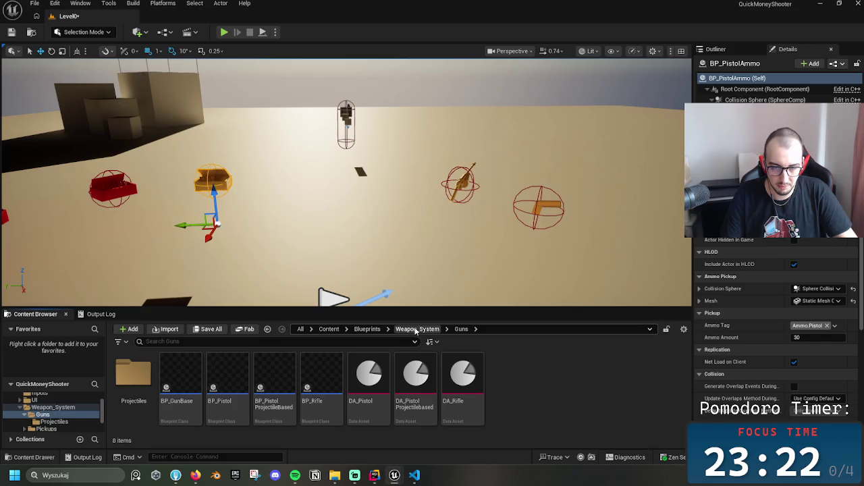
left_click(415, 329)
double_click(139, 371)
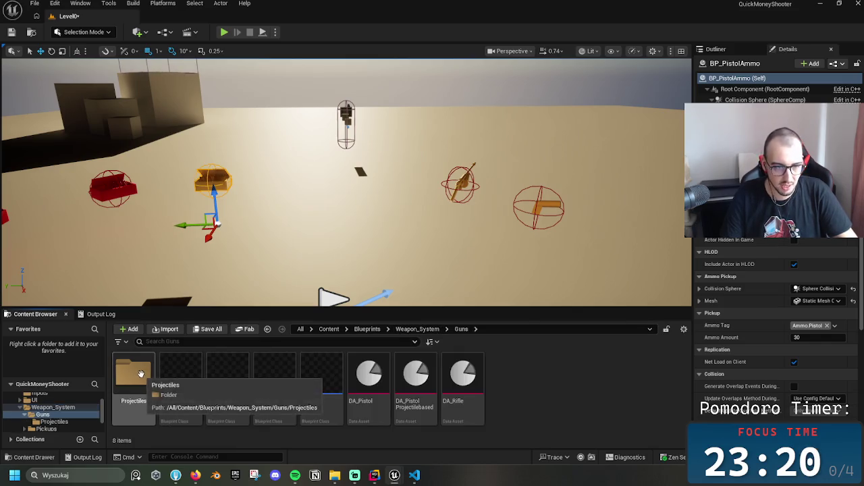
left_click(417, 329)
double_click(180, 373)
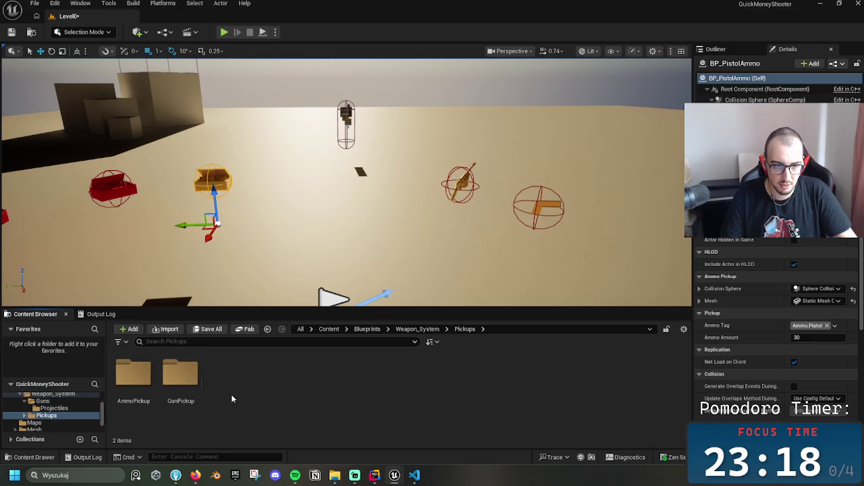
Inspect the BP_RifleAmmo and BP_PistolAmmo assets in AmmoPickup, then return to Pickups
double_click(133, 374)
left_click(177, 390)
left_click(122, 384)
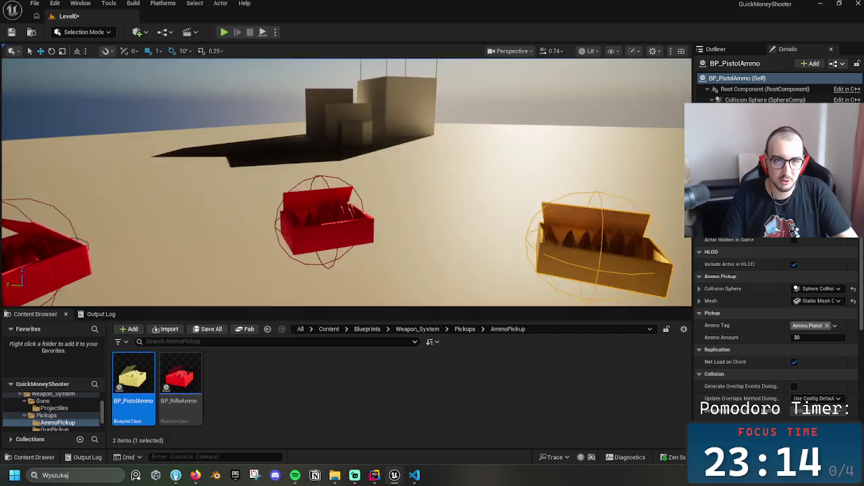
left_click_drag(300, 252, 300, 252)
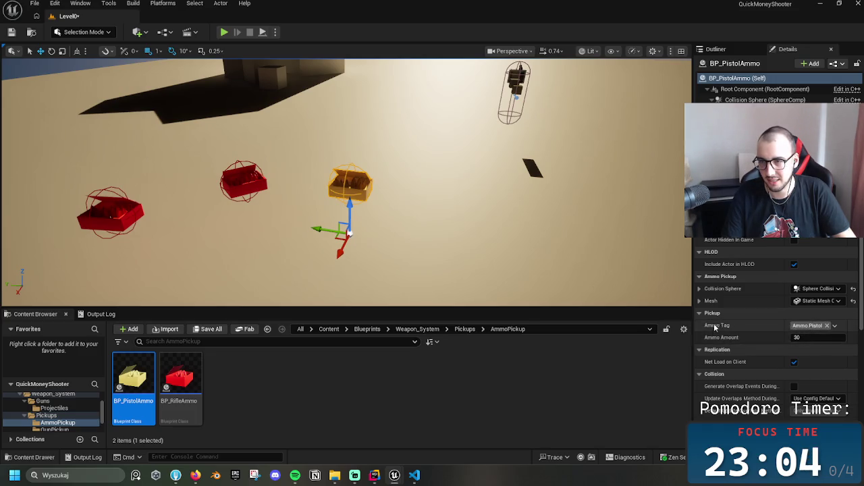
left_click_drag(337, 223, 325, 208)
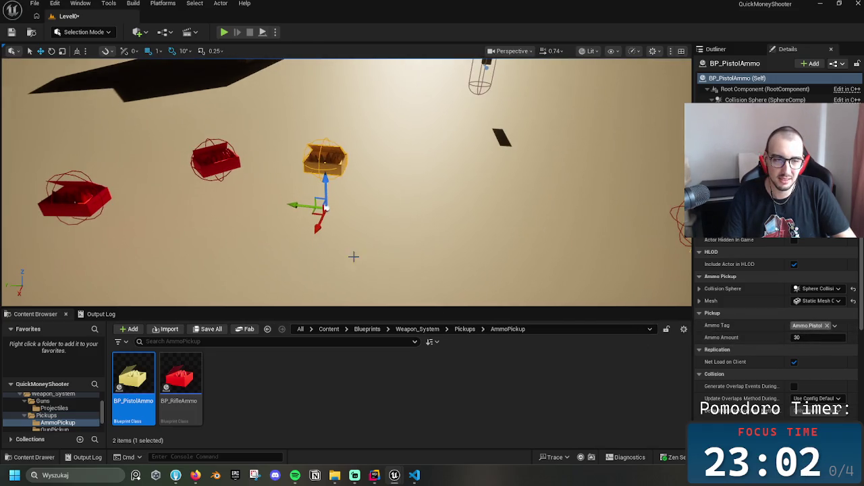
left_click(470, 328)
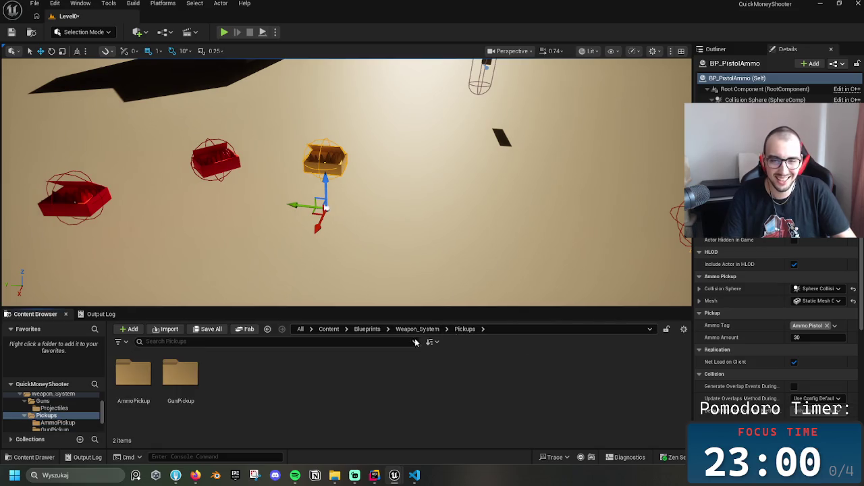
Duplicate BP_RifleAmmo in AmmoPickup as BP_ExplosiveAmmo
double_click(133, 373)
left_click(180, 378)
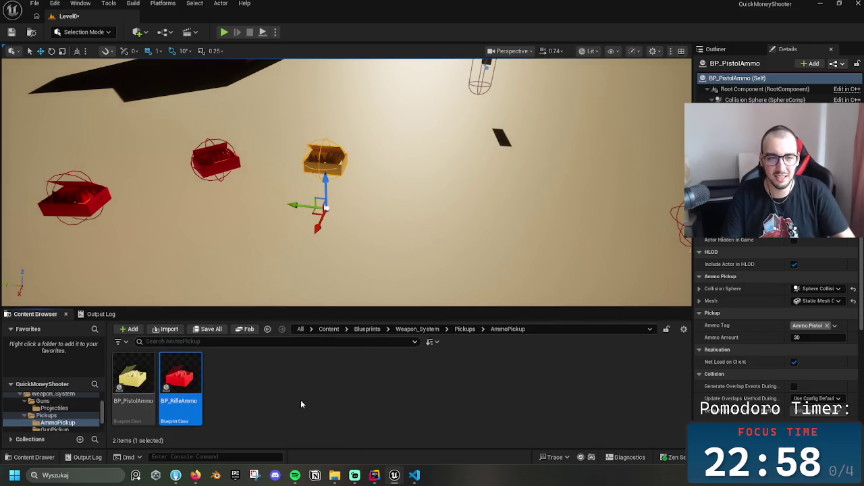
key("ctrl+d")
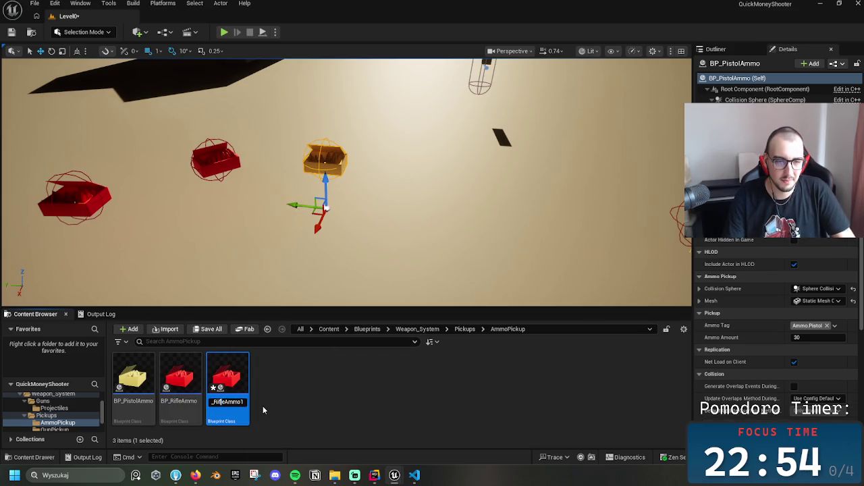
key("BackSpace")
key("BackSpace")
key("BackSpace")
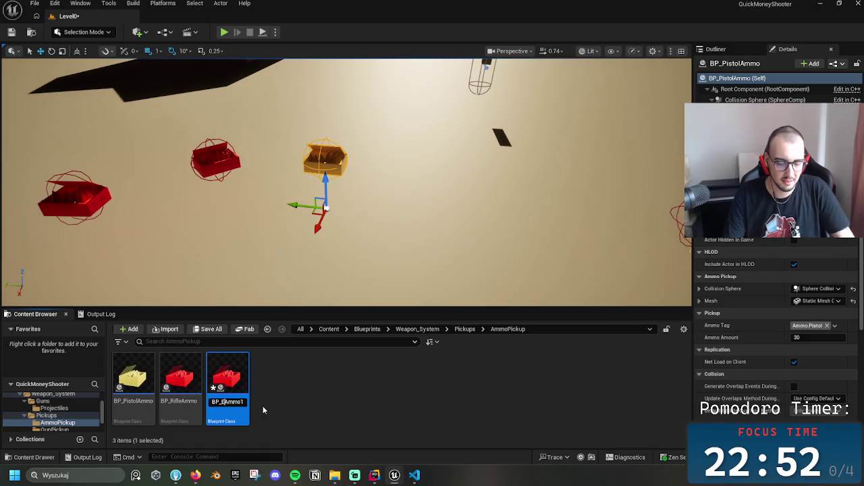
type("Explosio")
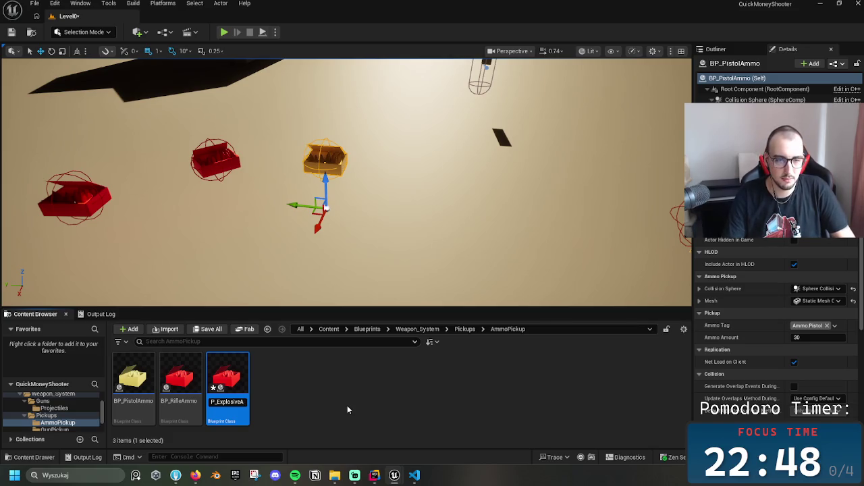
key("End")
key("BackSpace")
key("Return")
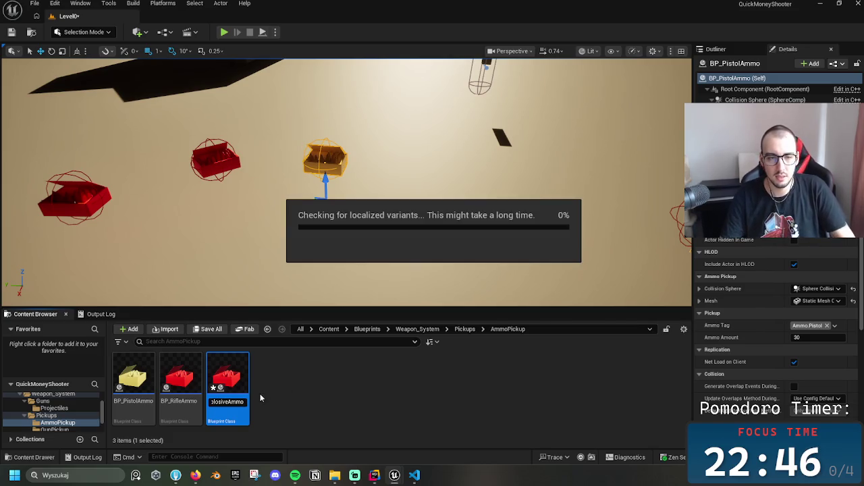
Place the explosive ammo pickup in the level, up and to the left
mouse_move(135, 381)
left_mouse_down()
mouse_move(401, 210)
mouse_move(410, 227)
left_mouse_up()
left_click_drag(410, 195, 419, 184)
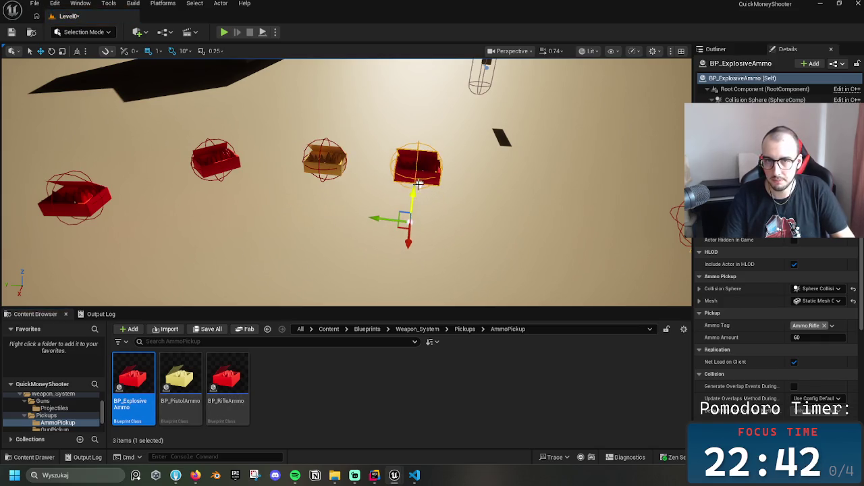
key("ctrl+z")
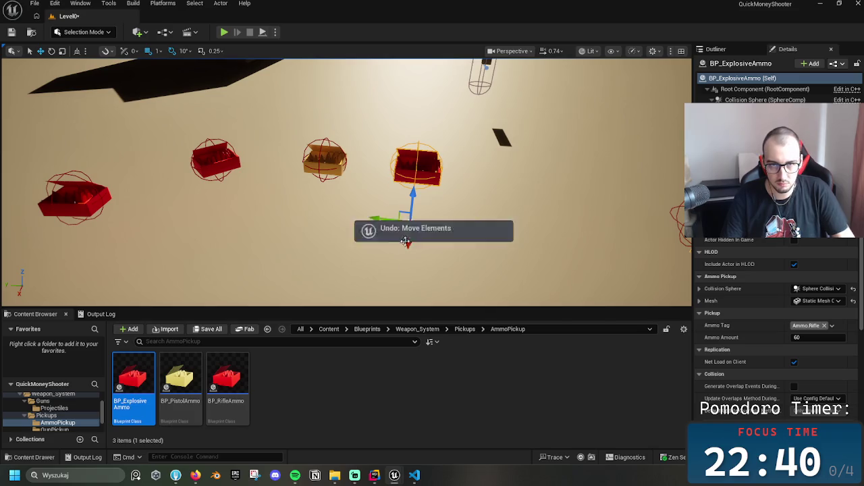
mouse_move(405, 255)
left_mouse_down()
mouse_move(405, 177)
mouse_move(331, 157)
mouse_move(322, 173)
mouse_move(339, 160)
mouse_move(235, 167)
left_mouse_up()
Reposition the pistol and rifle ammo boxes beside the new explosive ammo box
left_click(324, 177)
mouse_move(246, 198)
left_mouse_down()
mouse_move(279, 164)
mouse_move(256, 200)
mouse_move(329, 175)
mouse_move(294, 196)
left_mouse_up()
key("e")
left_click(210, 162)
key("w")
left_click_drag(202, 226, 174, 202)
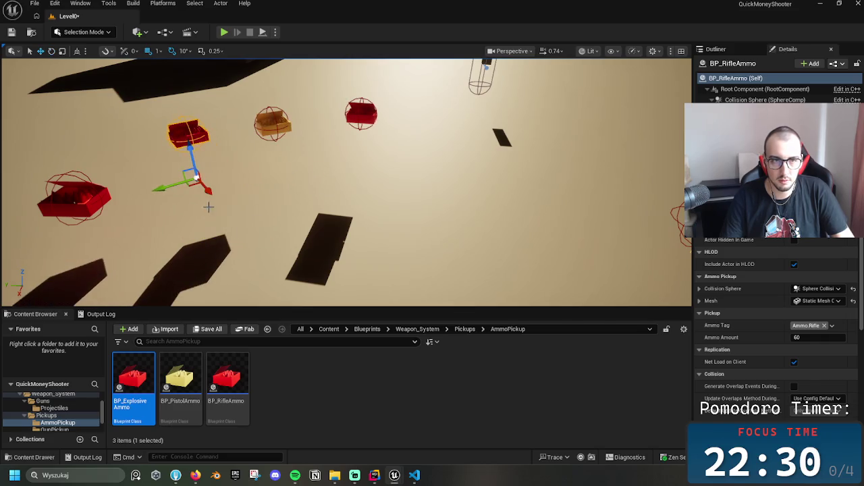
left_click(71, 200)
mouse_move(74, 256)
left_mouse_down()
mouse_move(140, 205)
mouse_move(189, 216)
mouse_move(93, 193)
mouse_move(268, 178)
left_mouse_up()
key("e")
key("w")
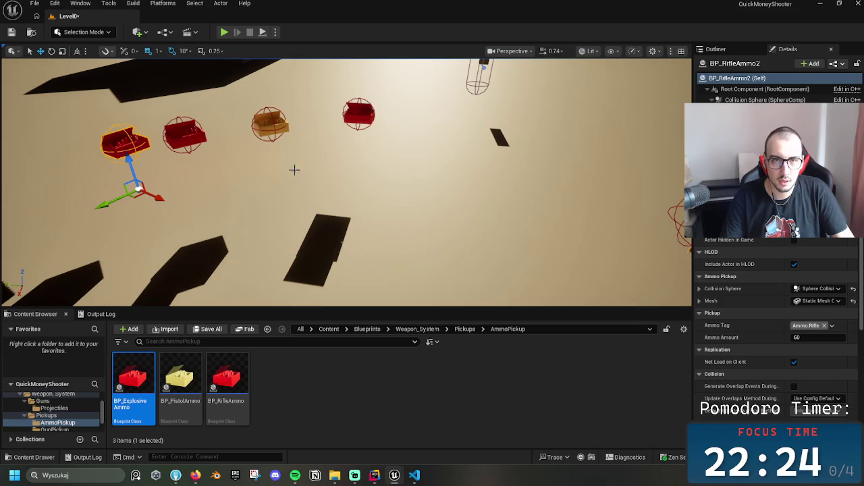
left_click(359, 114)
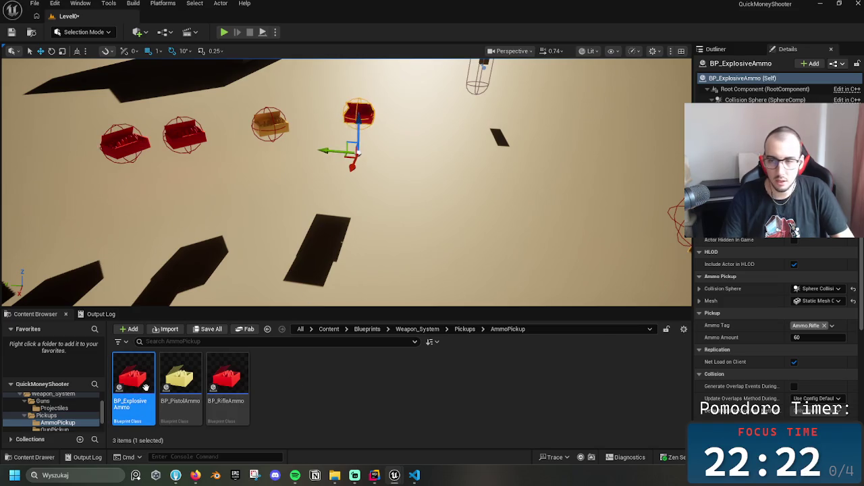
Set the placed pickup's Ammo Tag to Ammo.Explosive and its Ammo Amount to 12
left_click(824, 326)
left_click(804, 325)
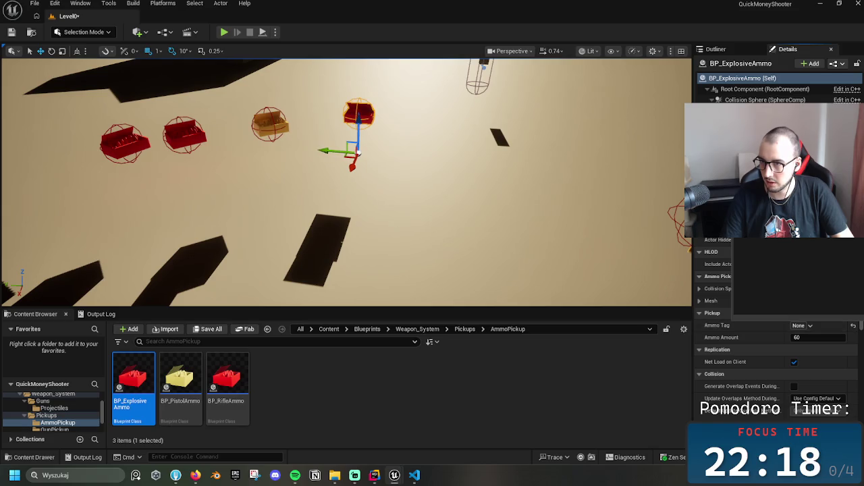
left_click(763, 297)
left_click(820, 338)
type("12")
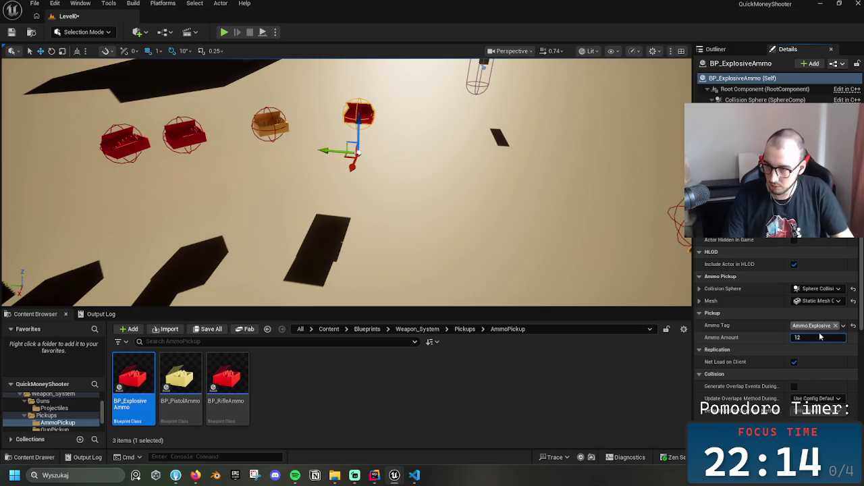
left_click(276, 388)
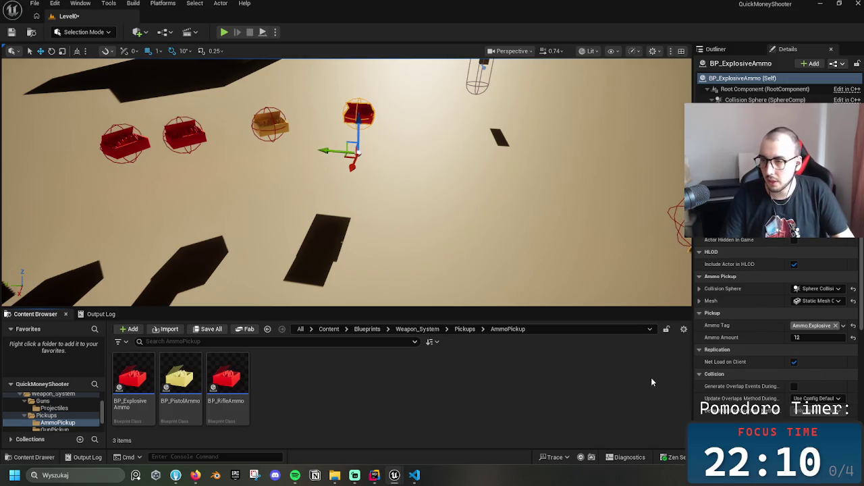
Recenter the view on the ammo boxes and select the BP_ExplosiveAmmo pickup's mesh component
left_click_drag(580, 290, 520, 256)
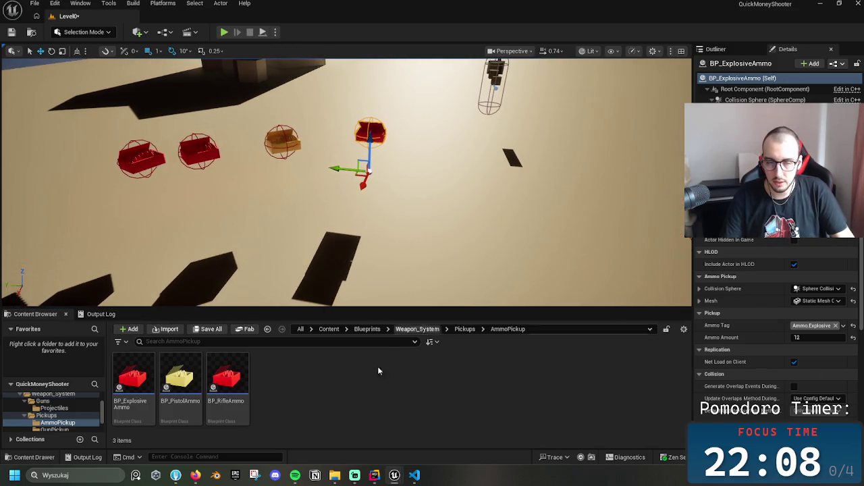
left_click(133, 382)
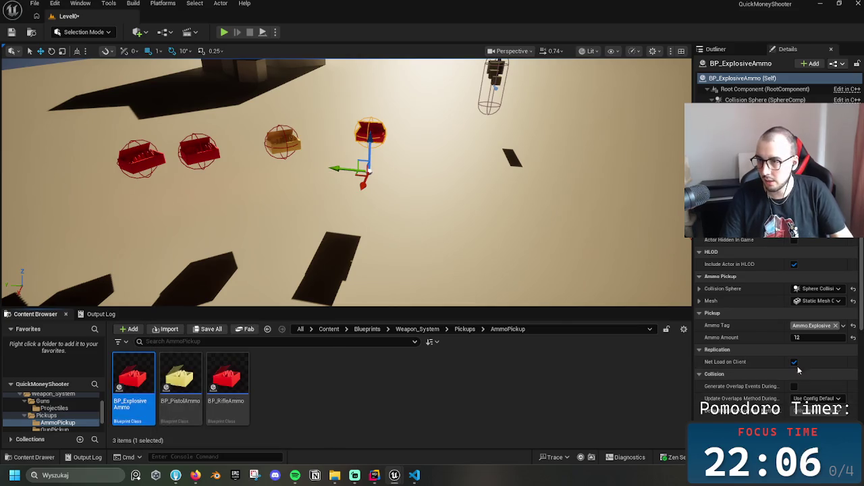
left_click(763, 111)
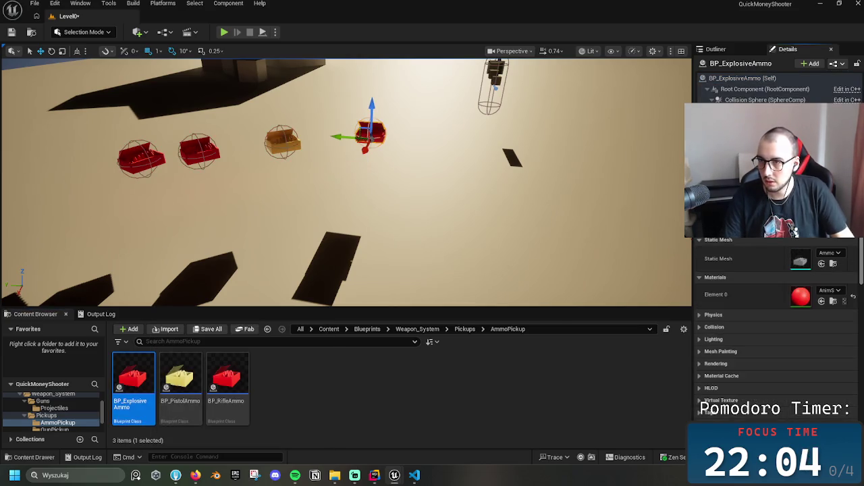
Assign a magenta material to the pickup mesh's Element 0 slot
scroll(843, 292, "down", 5)
scroll(843, 292, "up", 5)
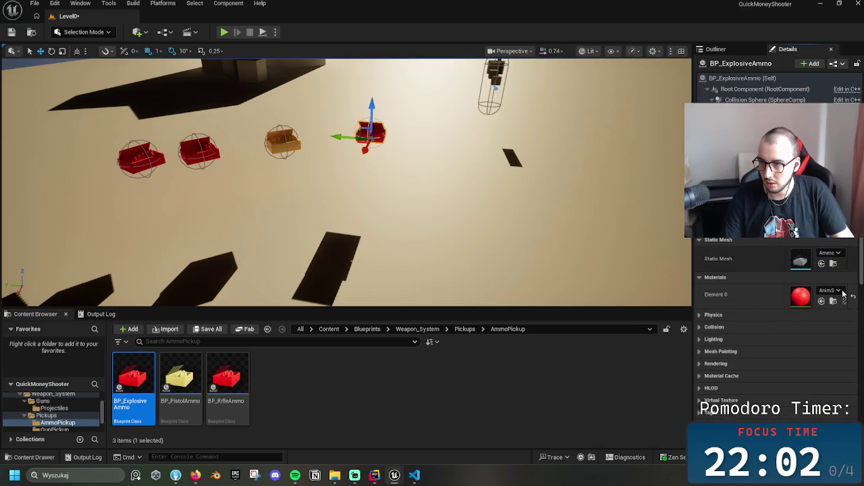
left_click(838, 291)
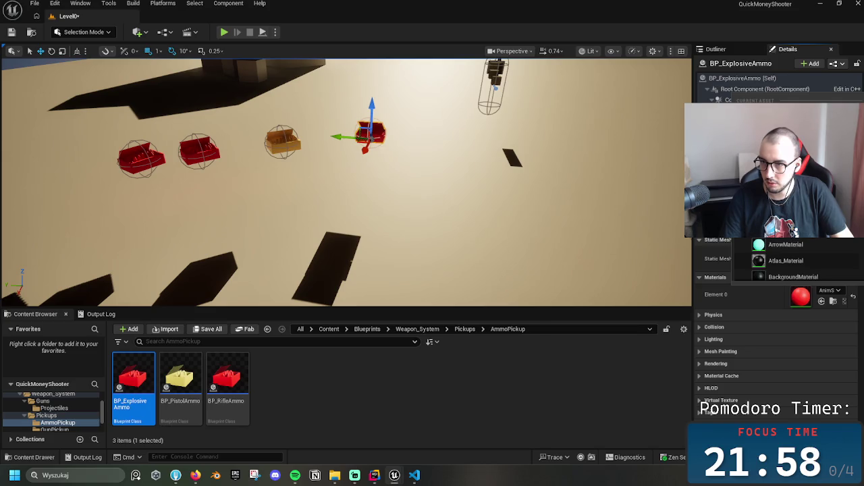
scroll(804, 261, "up", 2)
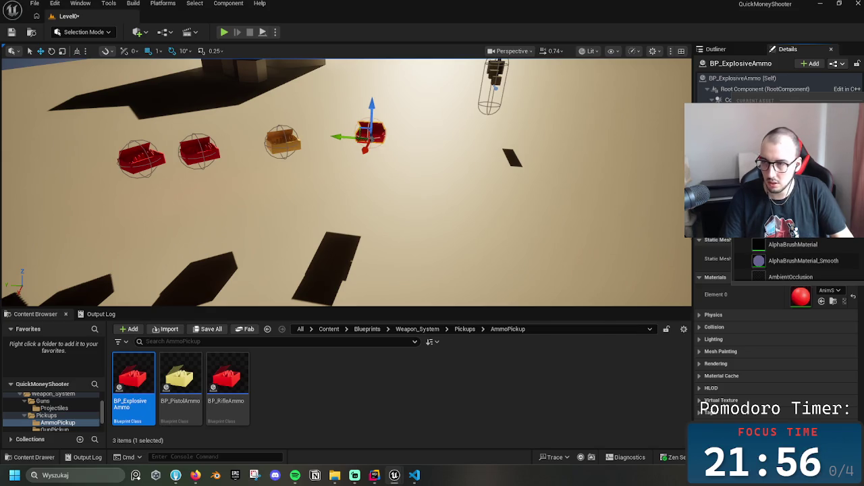
left_click(803, 261)
mouse_move(453, 256)
left_mouse_down()
mouse_move(443, 227)
mouse_move(309, 206)
left_mouse_up()
Rotate the magenta explosive ammo pickup in the level
key("e")
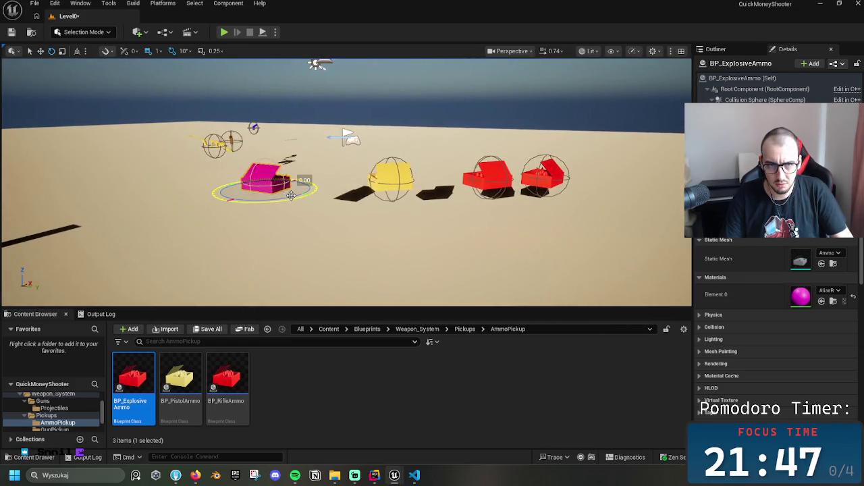
left_click(287, 198)
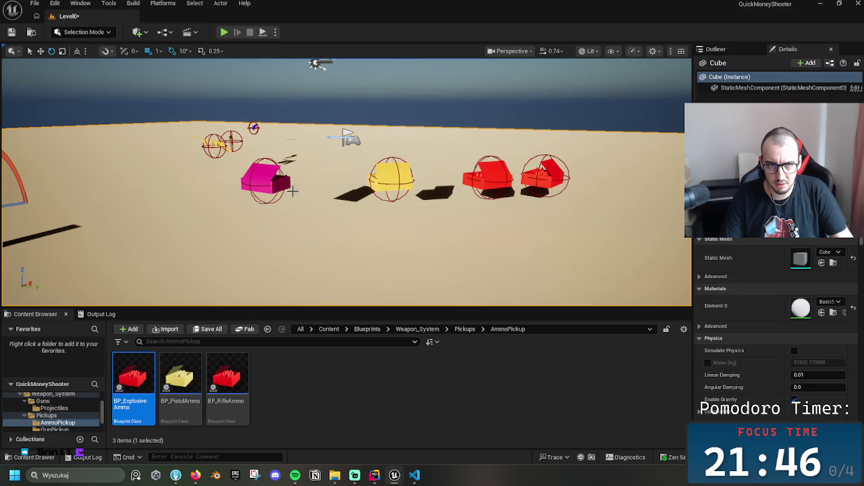
left_click(277, 197)
left_click_drag(276, 262, 297, 233)
Move the magenta pickup sideways along the Y axis and start Play-In-Editor
key("w")
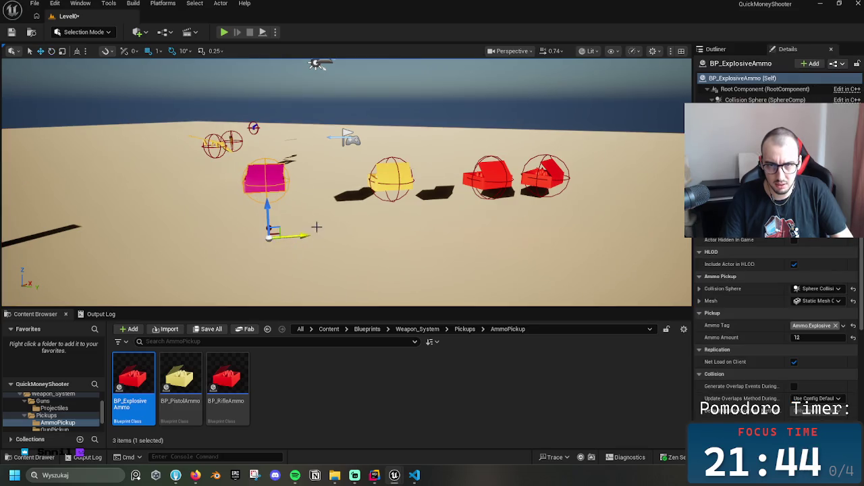
left_click(301, 236)
left_click(278, 194)
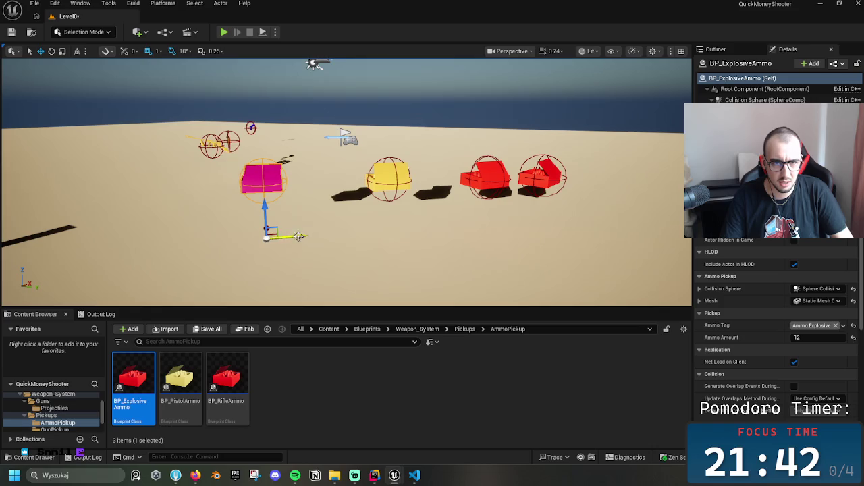
left_click_drag(301, 236, 332, 238)
left_click(333, 252)
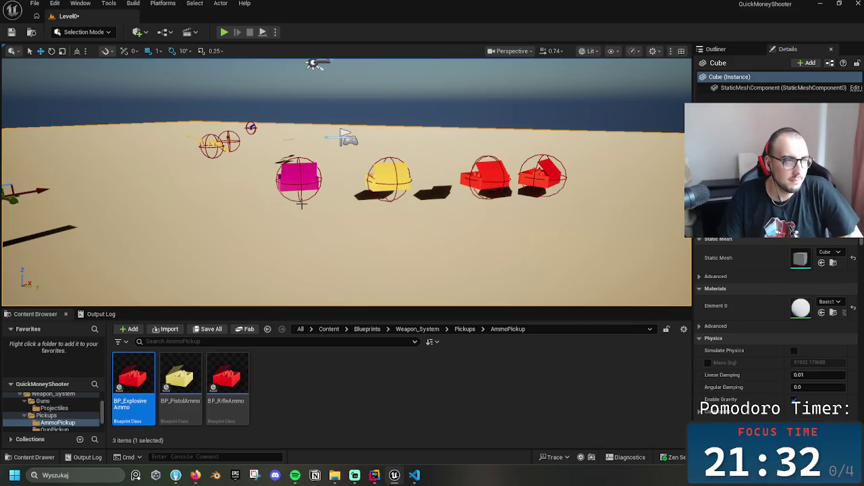
left_click_drag(301, 205, 290, 204)
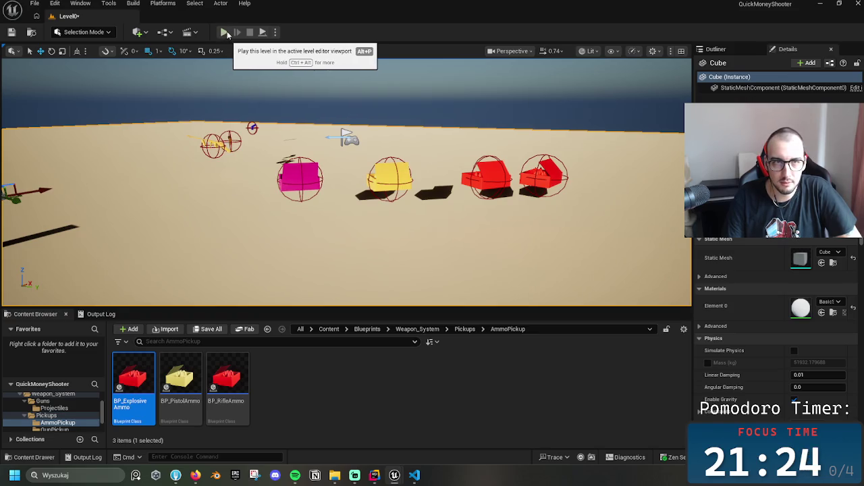
left_click(225, 32)
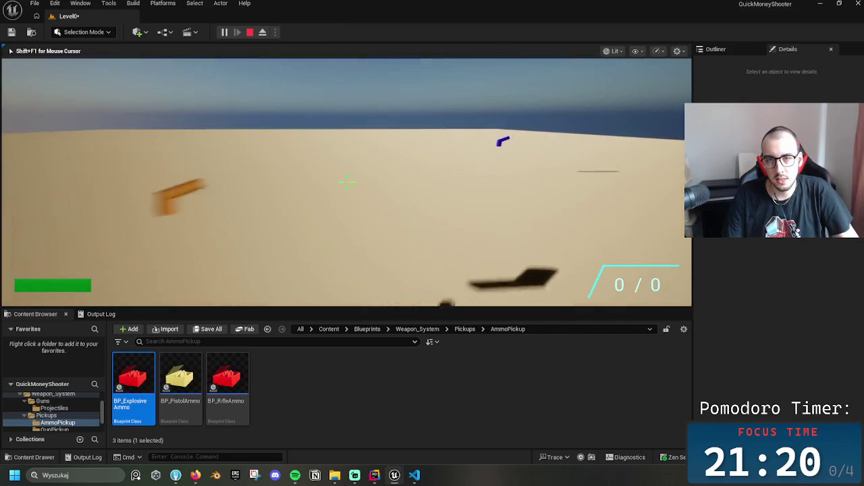
Pick up the purple launcher and explosive ammo box, then fire several launcher shots
key("w")
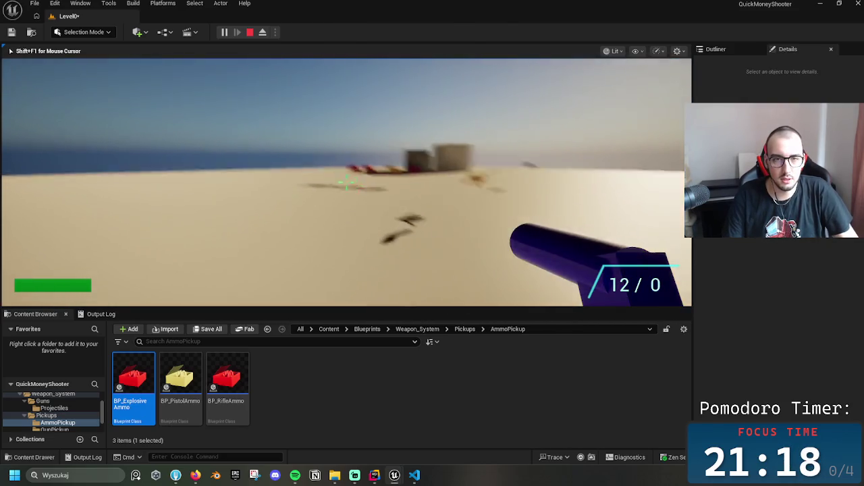
key("w")
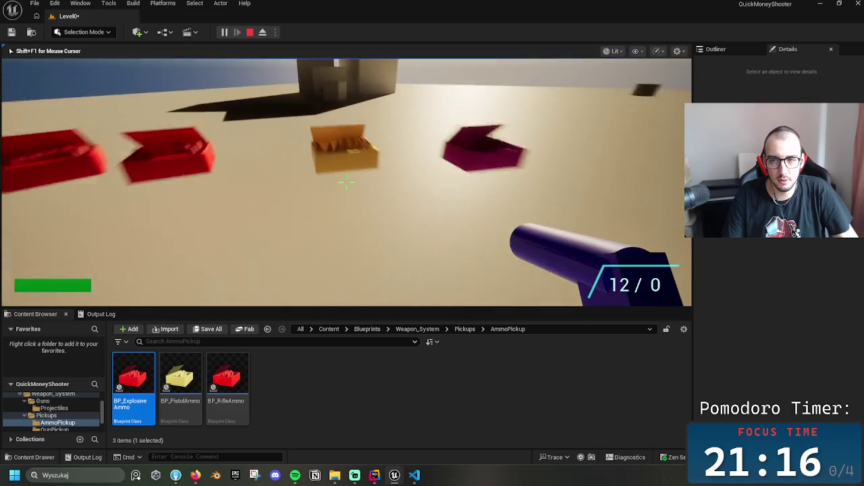
key("w")
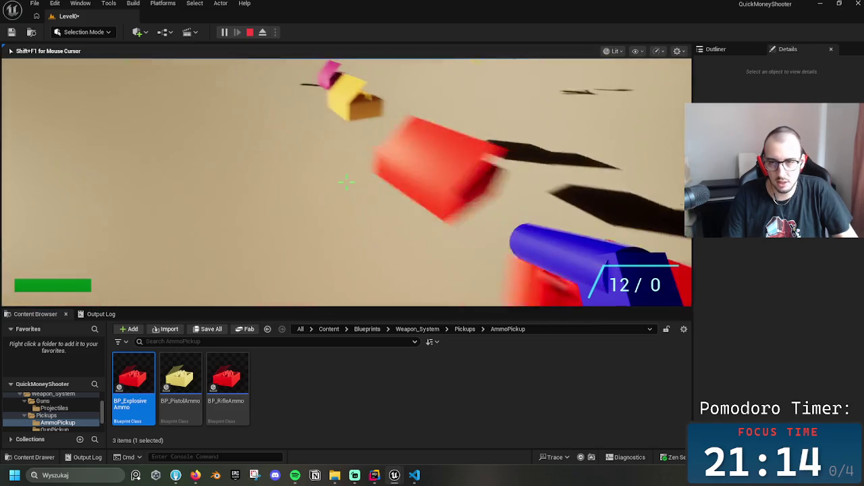
key("w")
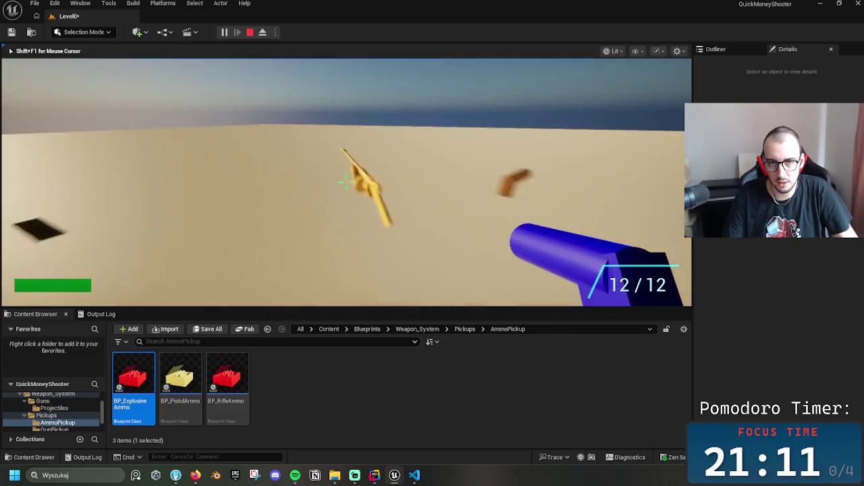
left_click(345, 183)
left_click(344, 184)
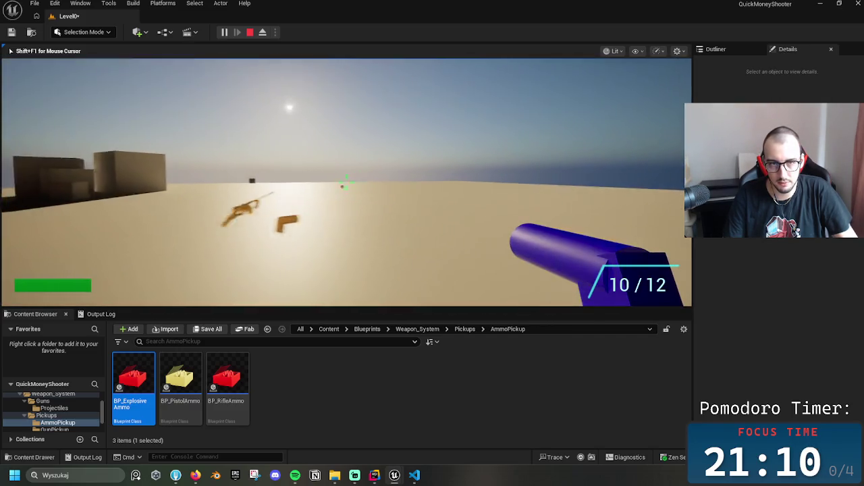
left_click(345, 182)
left_click(345, 183)
left_click(346, 182)
Free the mouse with Shift+F1 to check the Output Log, then resume the game
key("shift+F1")
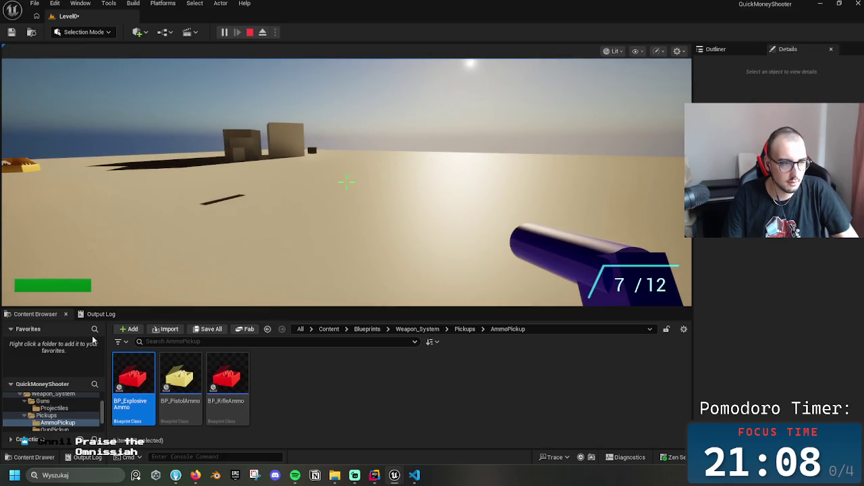
left_click(101, 314)
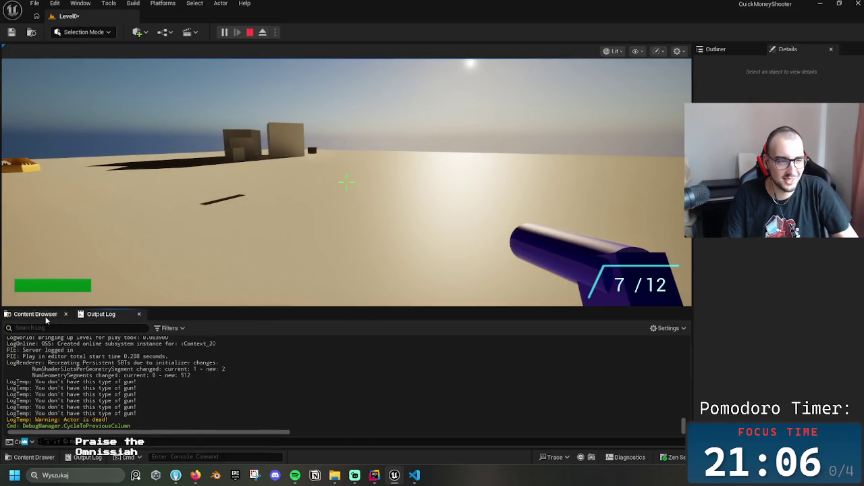
left_click(41, 315)
left_click(371, 144)
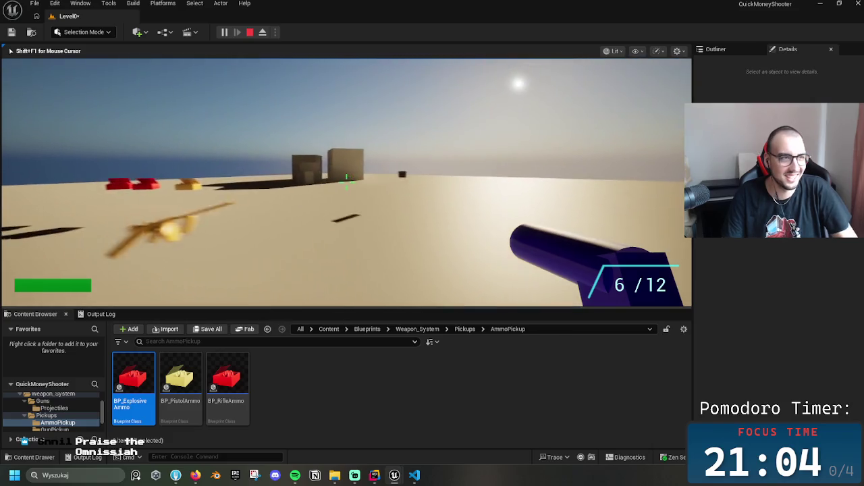
Collect rifle ammo and fire the orange gun, then stop play and return to VS Code
key("1")
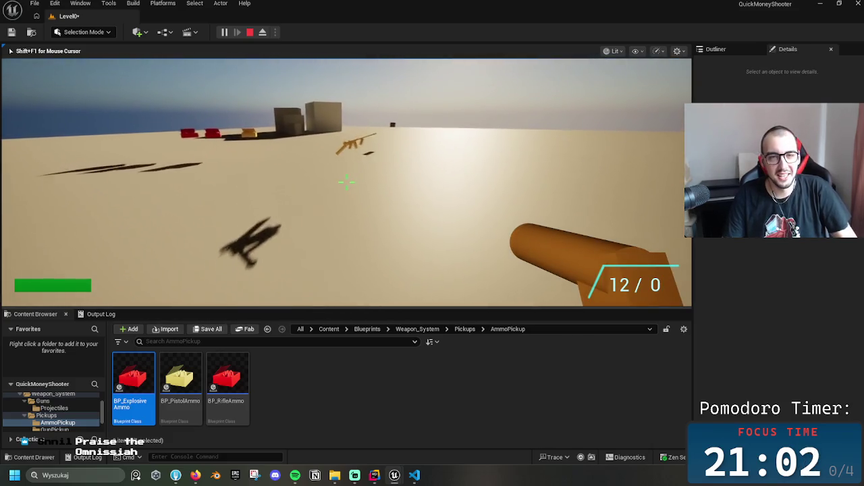
key("w")
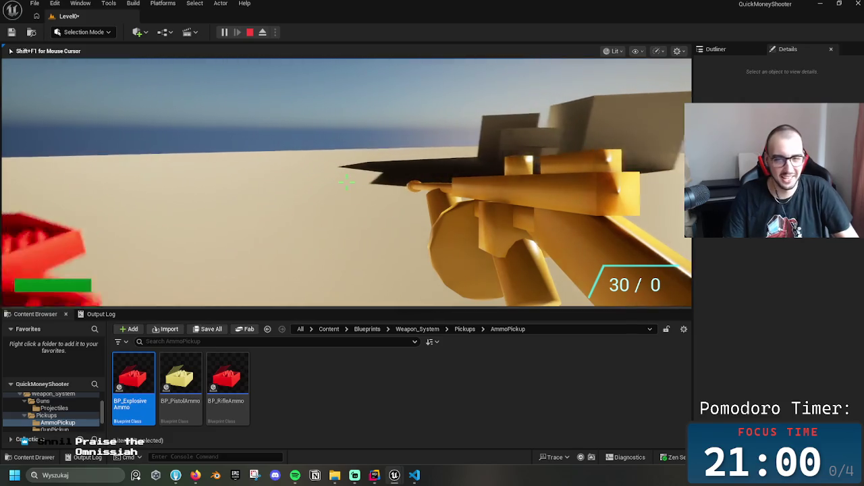
key("w")
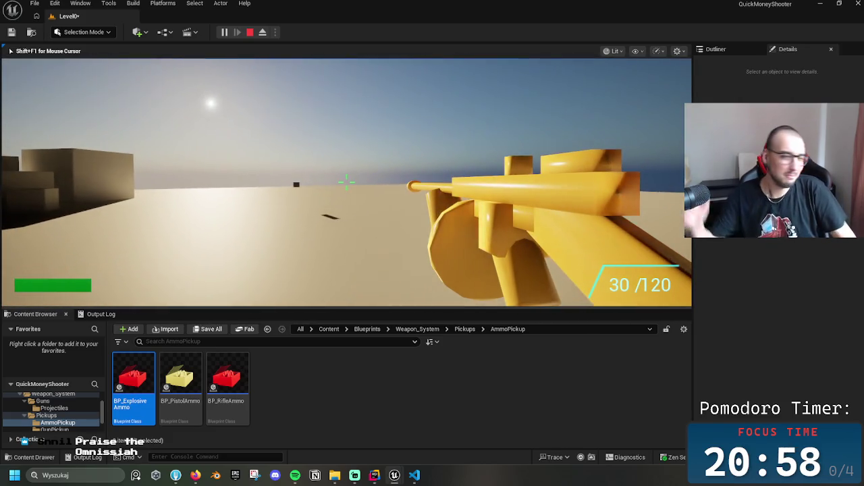
key("2")
key("1")
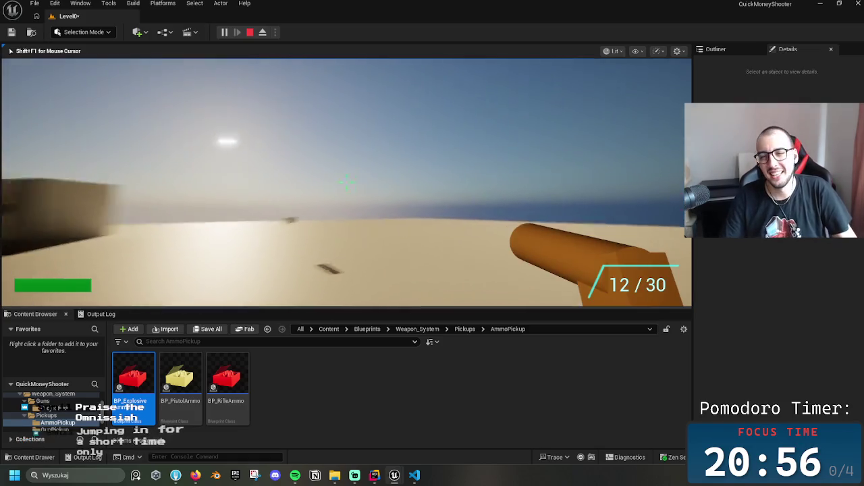
left_click(346, 181)
left_click(346, 181)
key("Escape")
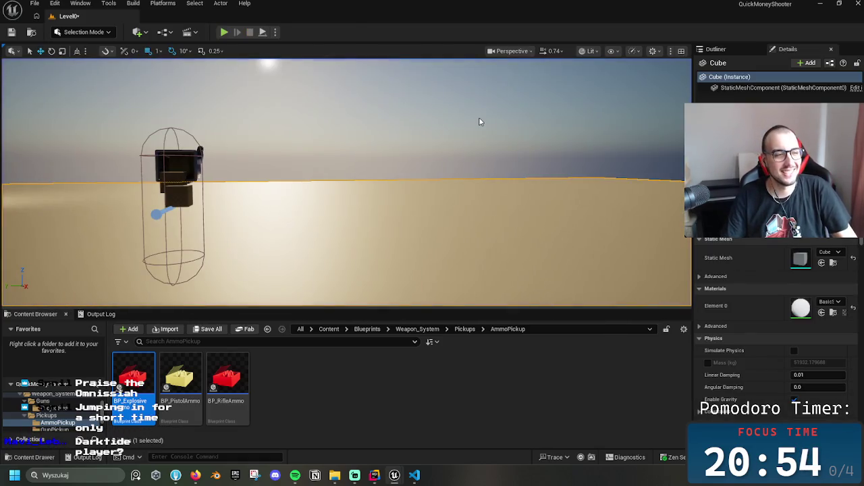
left_click_drag(466, 111, 463, 213)
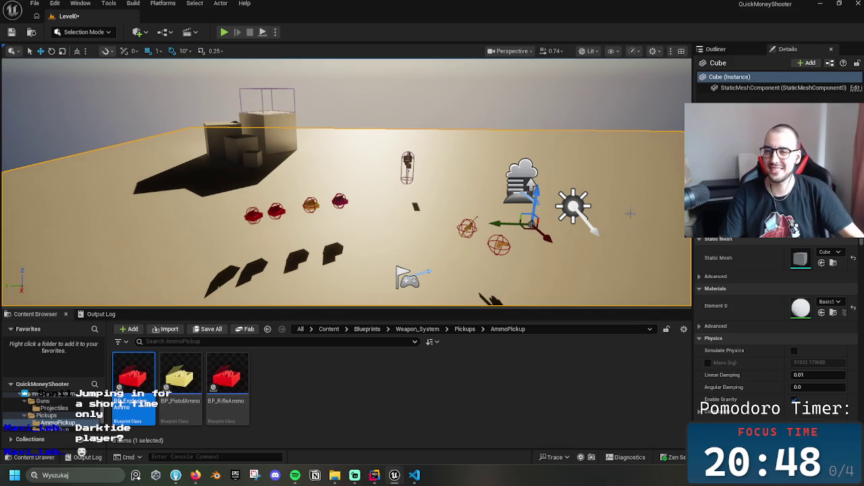
left_click(414, 476)
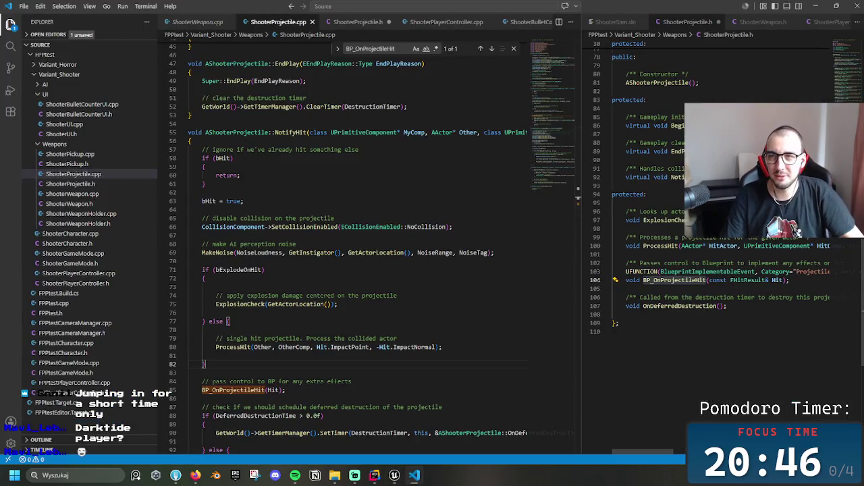
left_click(431, 159)
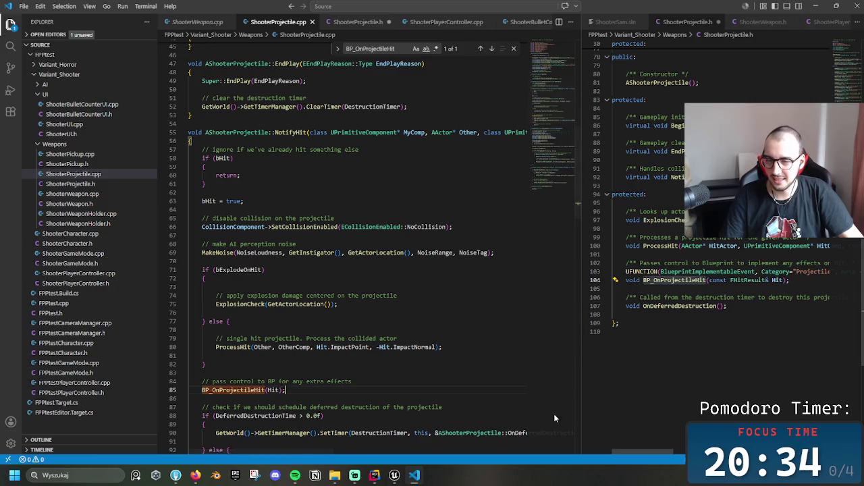
left_click(446, 295)
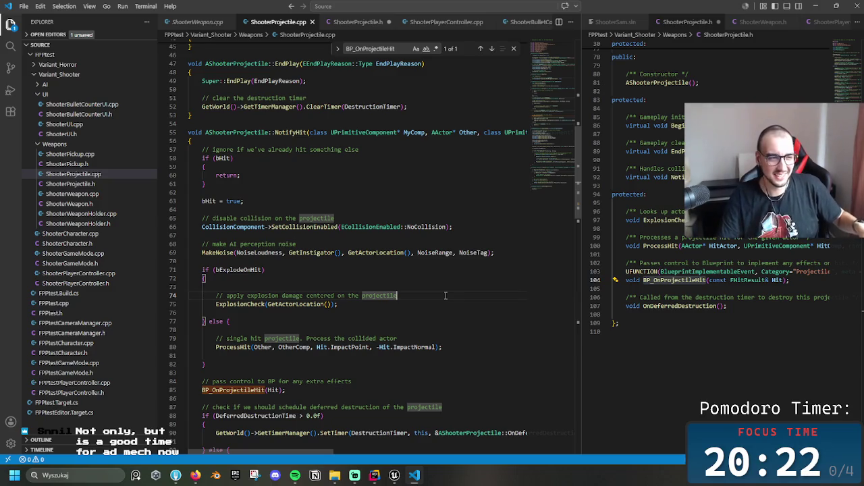
left_click(412, 320)
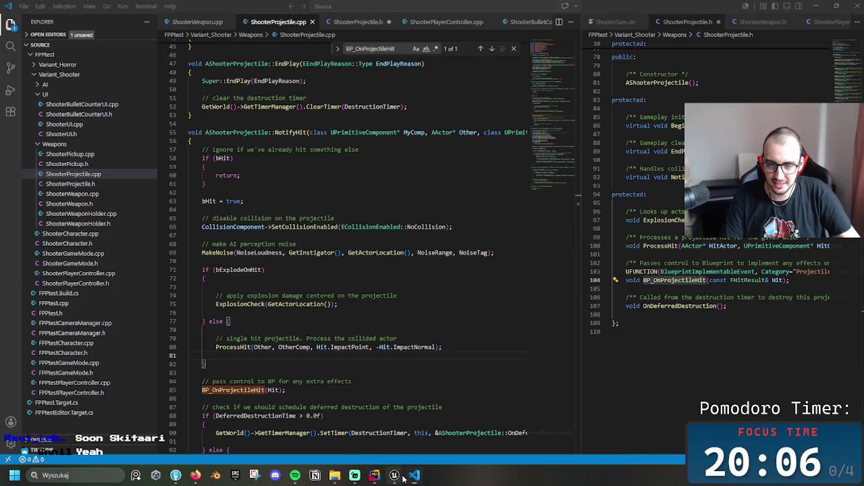
mouse_move(397, 473)
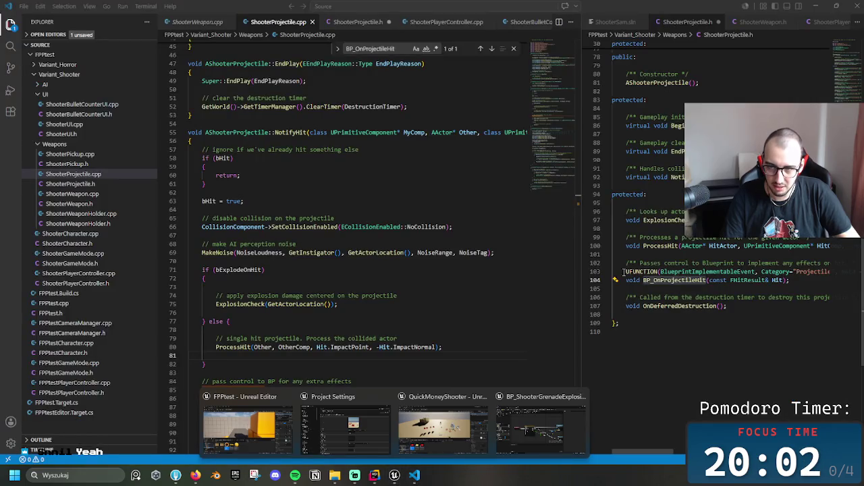
left_click_drag(615, 267, 681, 289)
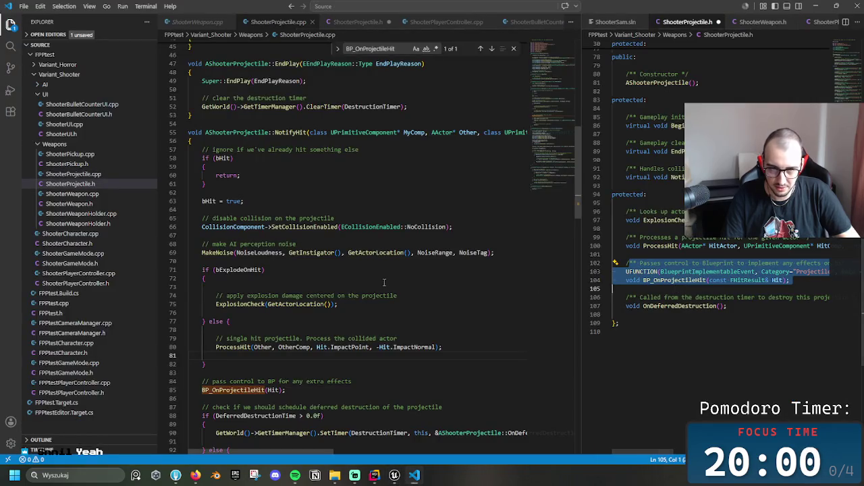
left_click(432, 278)
left_click(405, 227)
key("End")
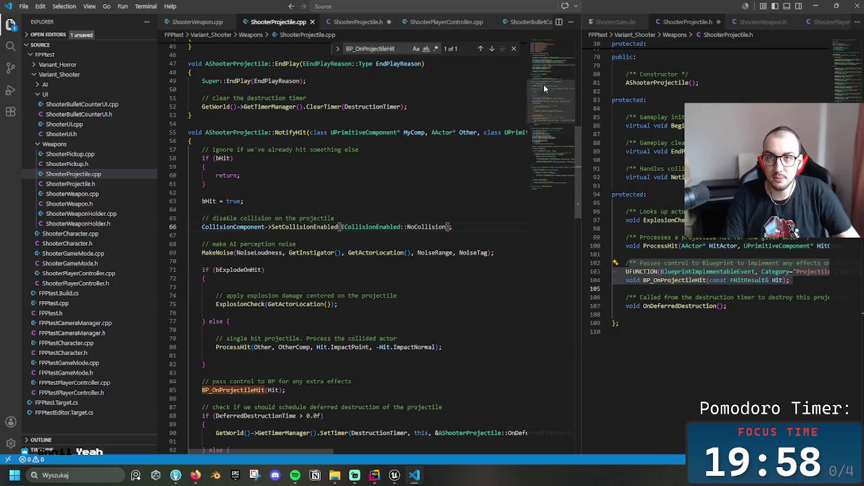
left_click(394, 477)
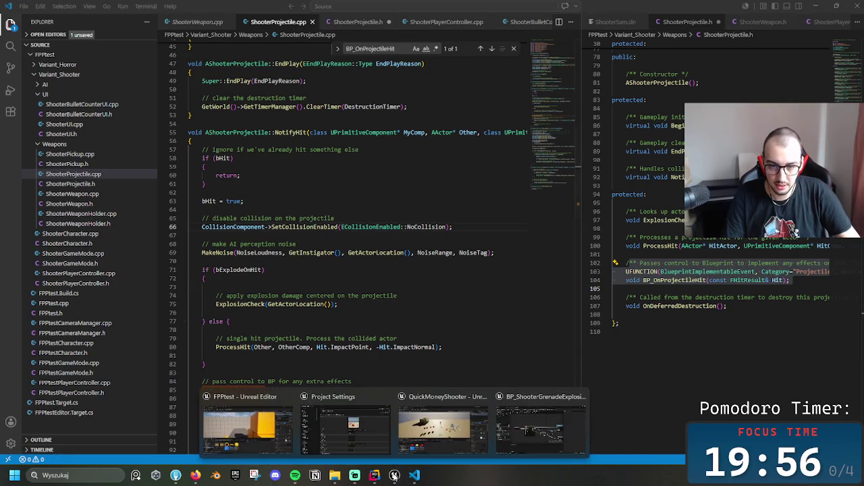
Save the selected level packages in Unreal's Save Content prompt, then return to Rider
right_click(399, 476)
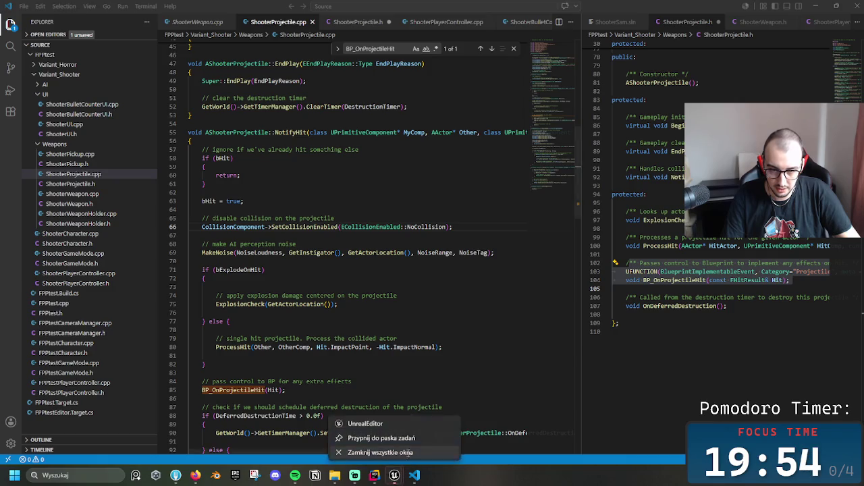
left_click(432, 445)
mouse_move(393, 476)
left_click(406, 422)
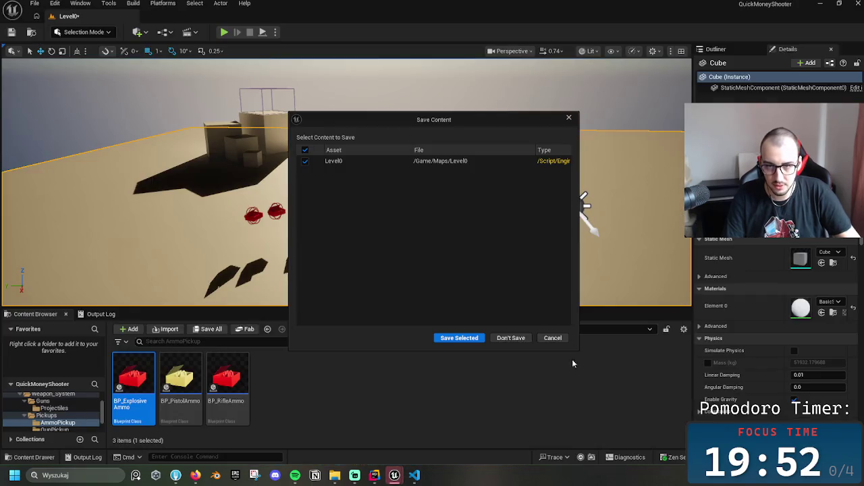
left_click(458, 339)
left_click(414, 475)
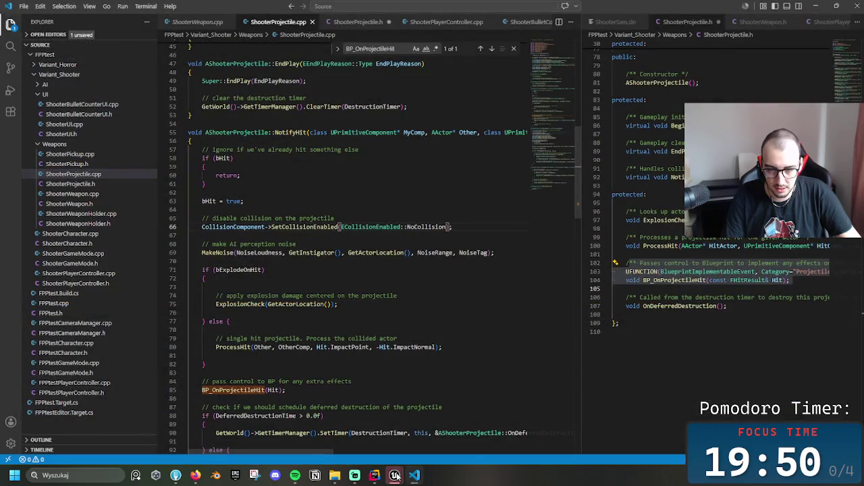
mouse_move(395, 476)
left_click(437, 435)
left_click(459, 335)
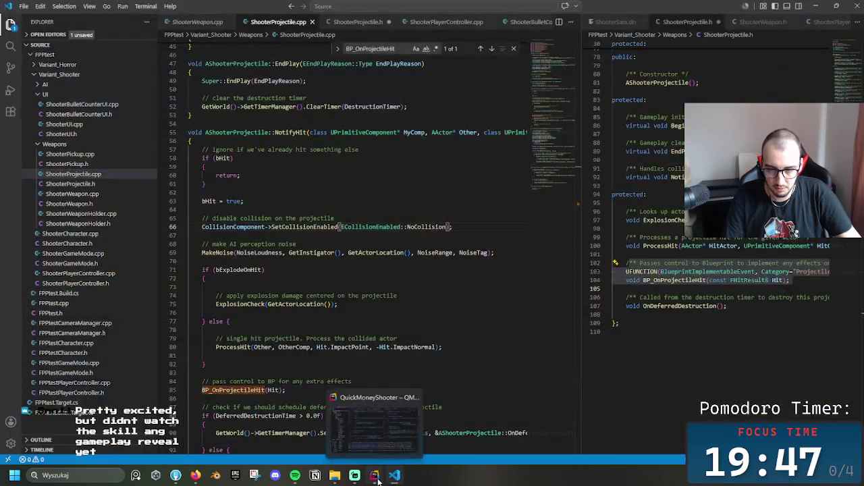
left_click(376, 476)
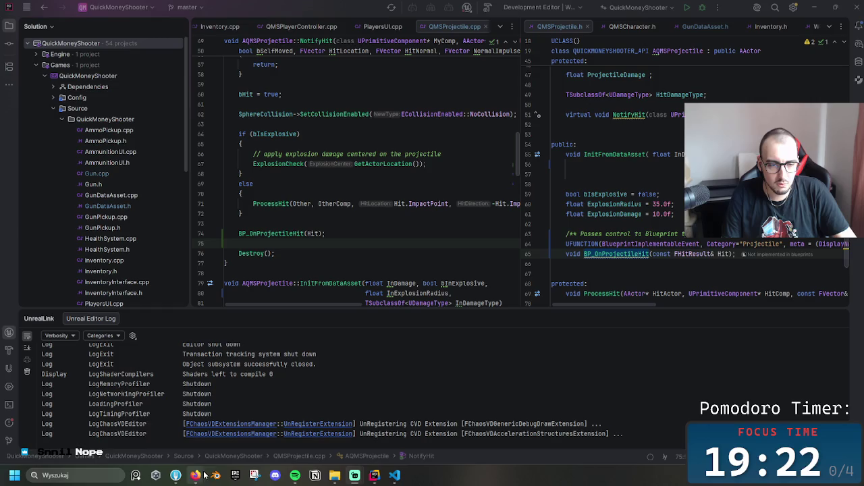
Switch from Rider to Firefox with the Darktide YouTube video page loading
mouse_move(203, 476)
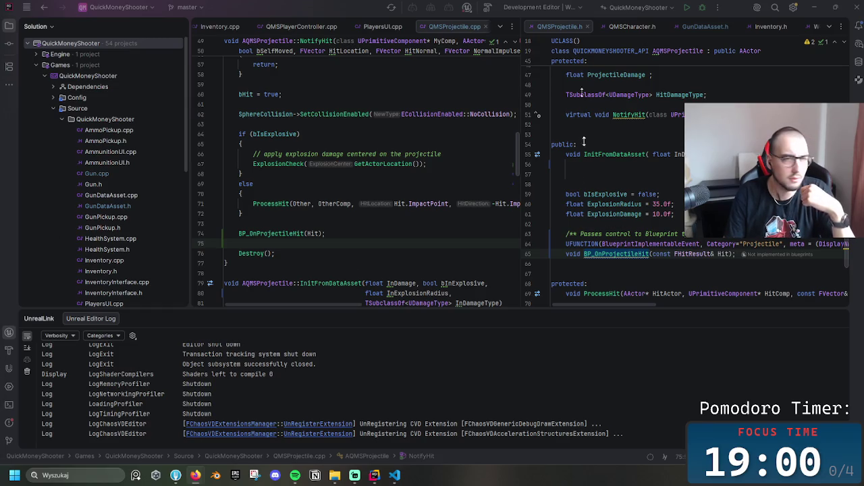
key("alt+Tab")
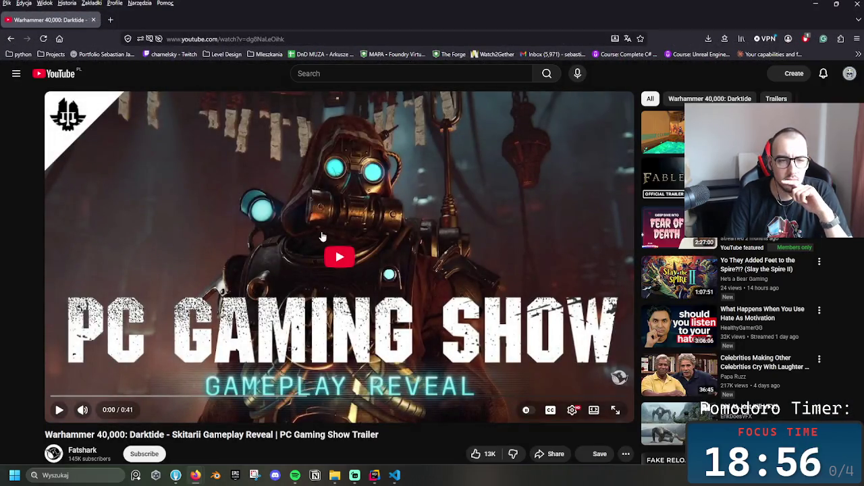
Play the Darktide Skitarii trailer with the volume lowered and pause it at 0:40
left_click(341, 252)
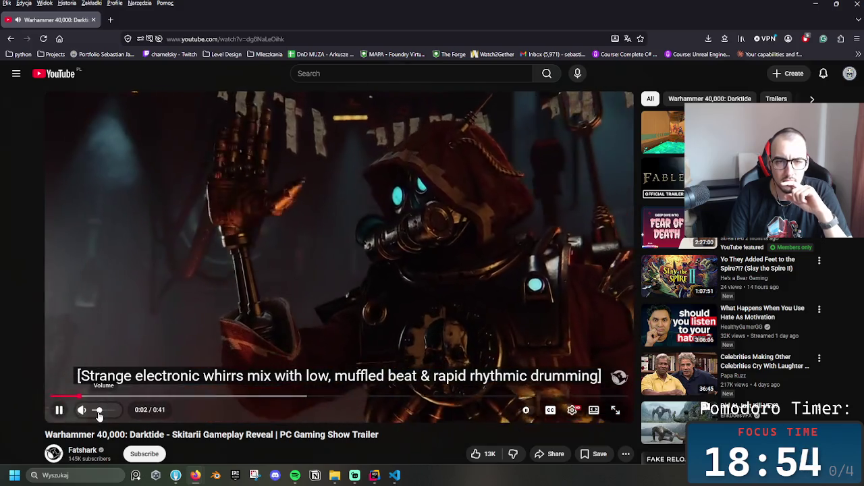
left_click(97, 411)
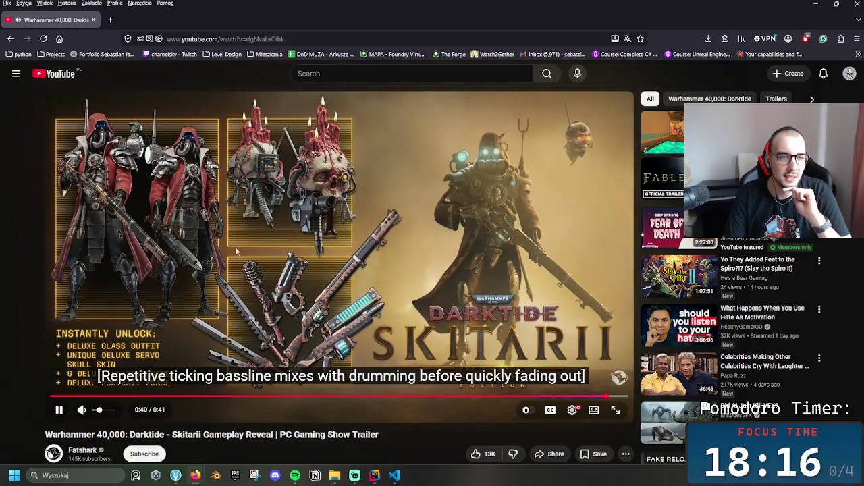
left_click(239, 348)
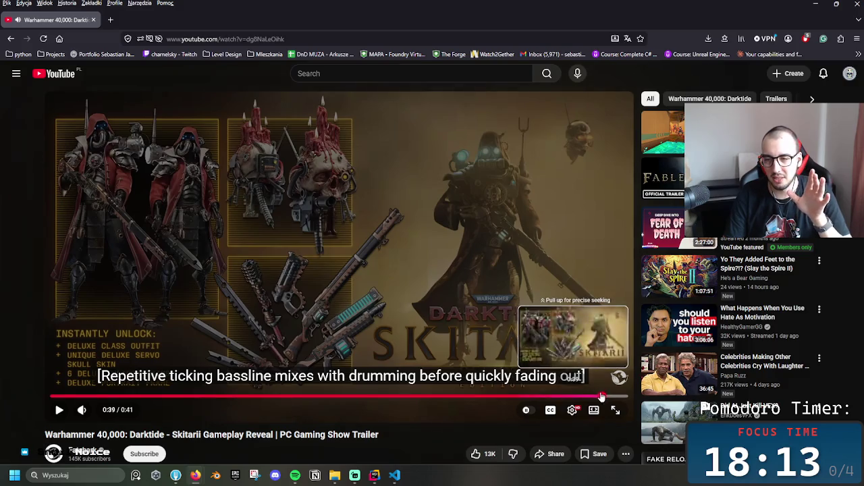
Rewind the trailer to 0:39, then close the browser window
left_click(600, 397)
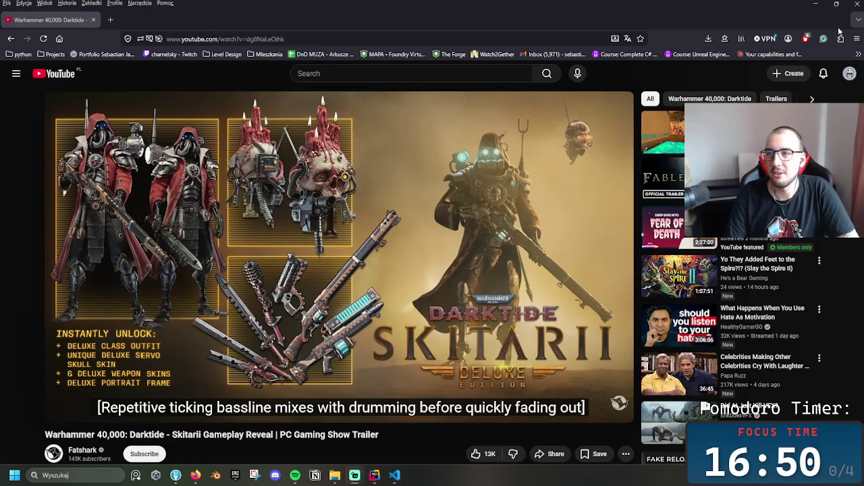
left_click(859, 5)
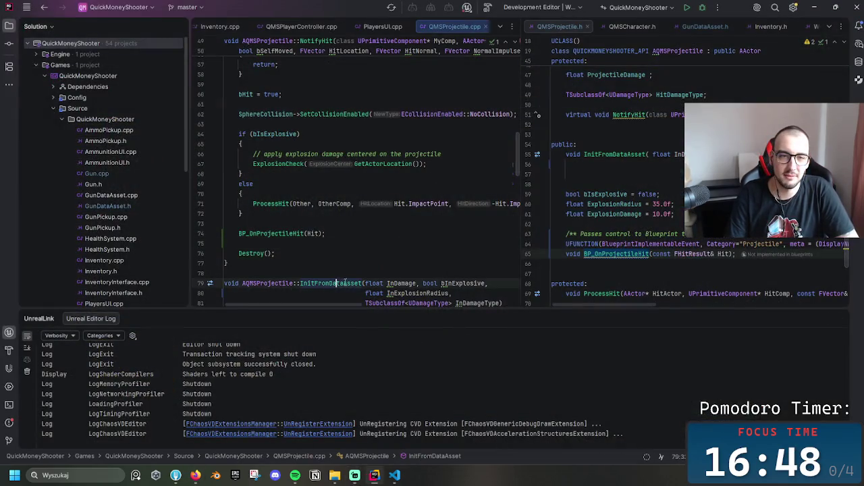
Build the QuickMoneyShooterEditor target with Ctrl+Shift+B
scroll(362, 269, "down", 3)
scroll(365, 266, "up", 1)
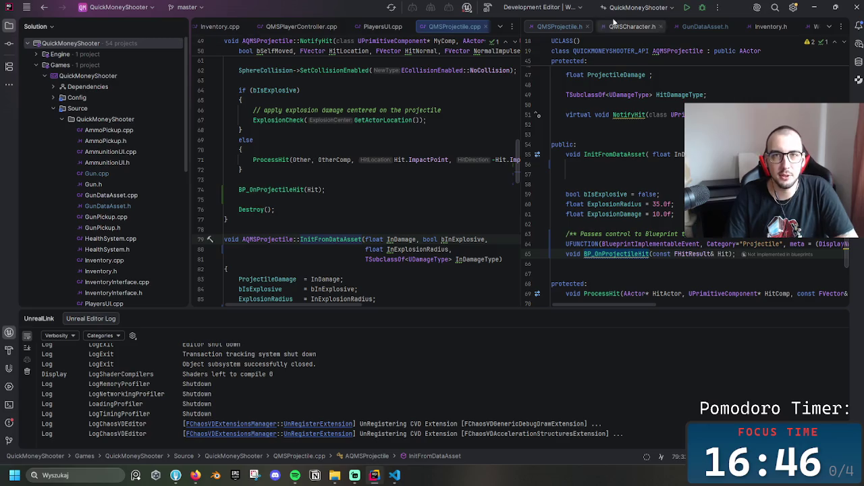
key("ctrl+shift+b")
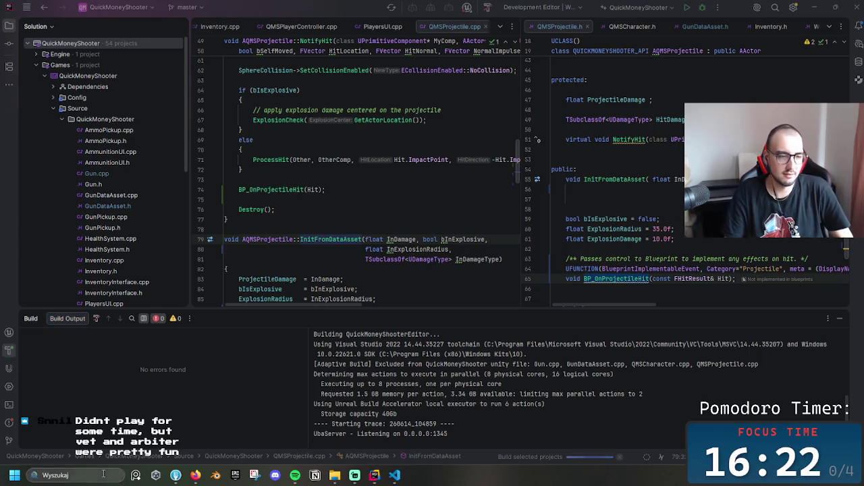
Launch Steam through a Windows search for 'st', then open the FPPtest folder in File Explorer
left_click(54, 475)
type("st")
key("Escape")
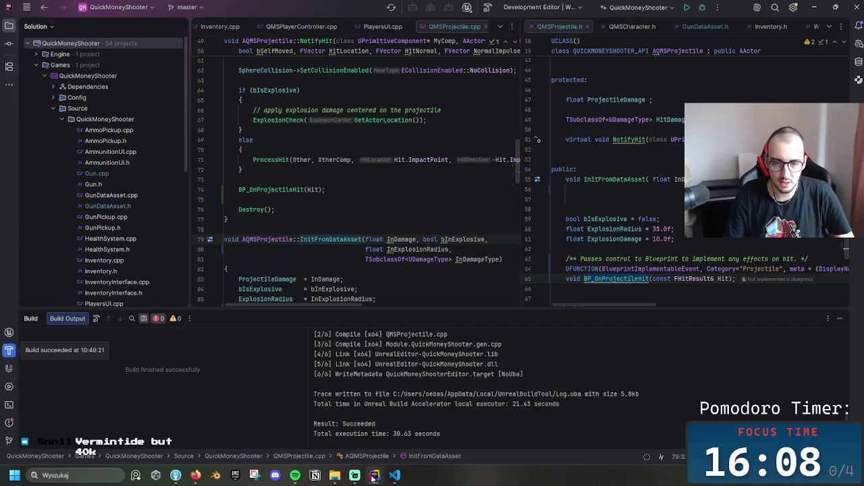
left_click(373, 477)
left_click(334, 475)
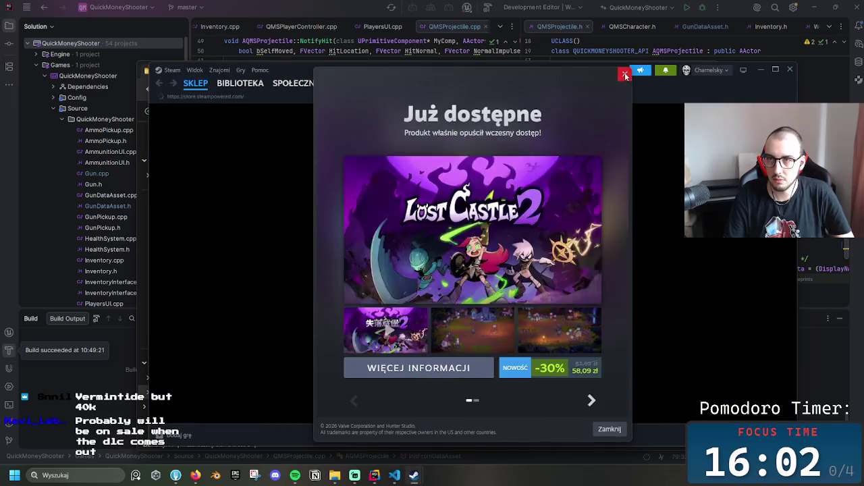
Dismiss Steam's promo, launch the QuickMoneyShooter .uproject from S:\Fork, and restore Steam
key("Escape")
left_click(760, 70)
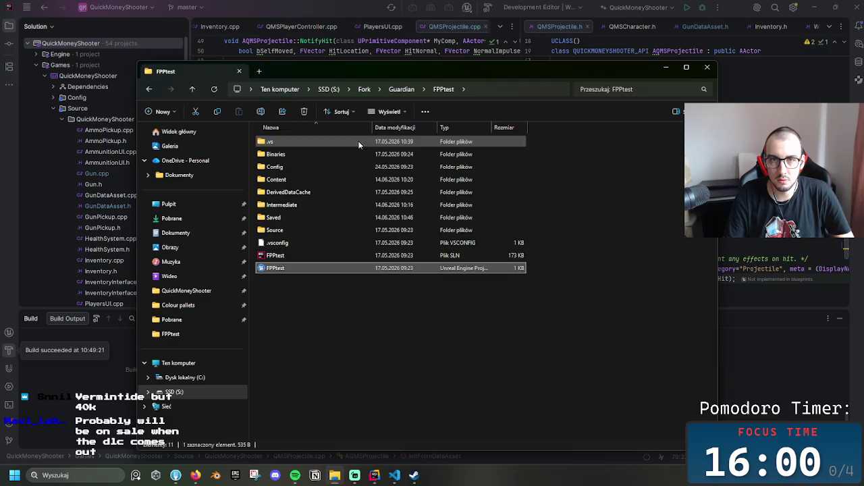
left_click(363, 88)
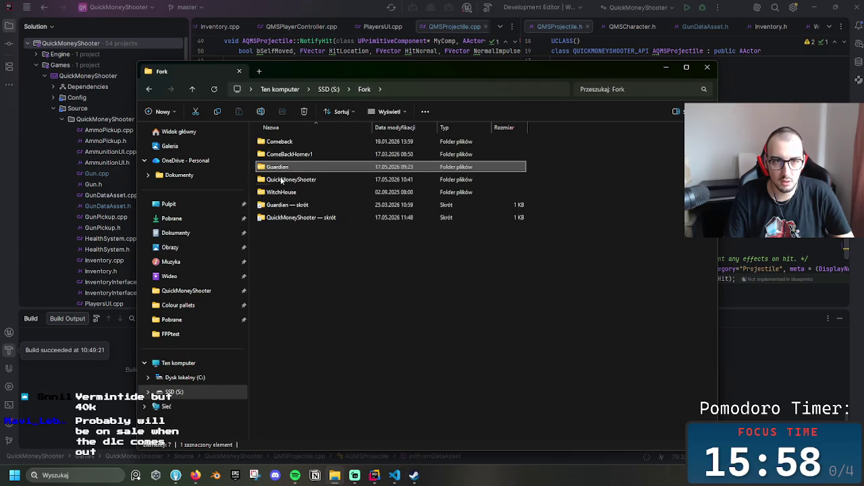
left_click(295, 219)
double_click(296, 219)
double_click(306, 292)
left_click(414, 475)
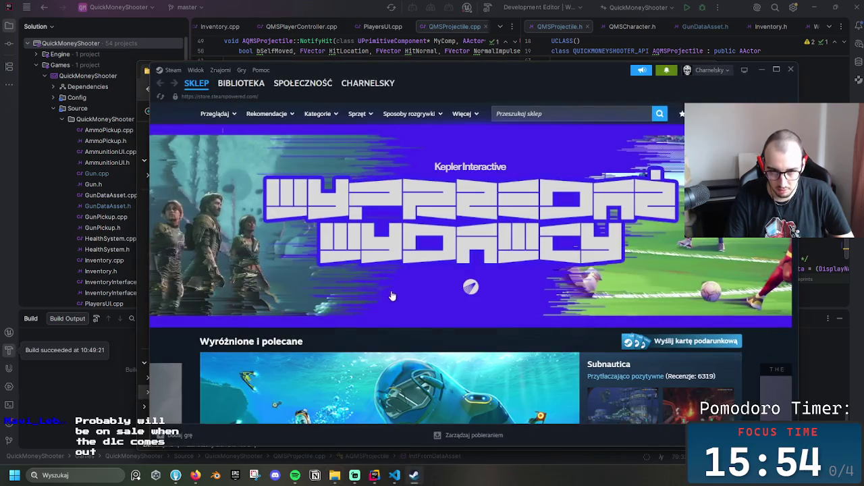
Search the Steam store for 'darktide' and open the Warhammer 40,000: Darktide page
left_click(565, 114)
type("dark")
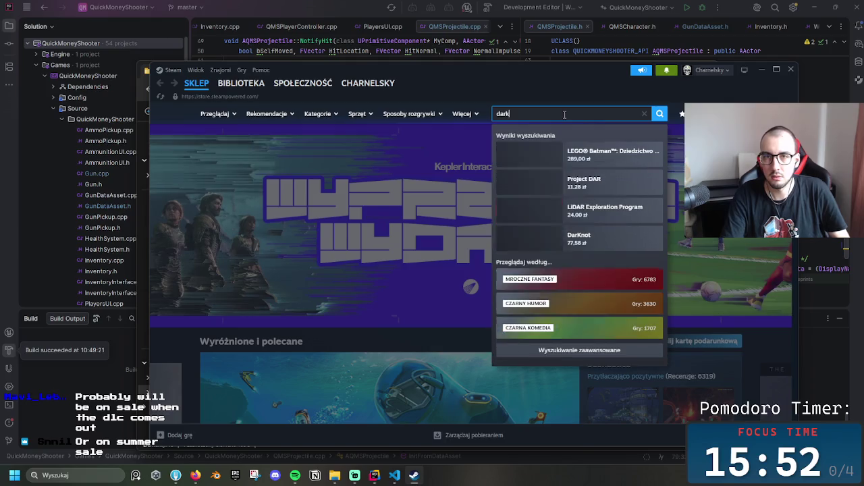
type("tide")
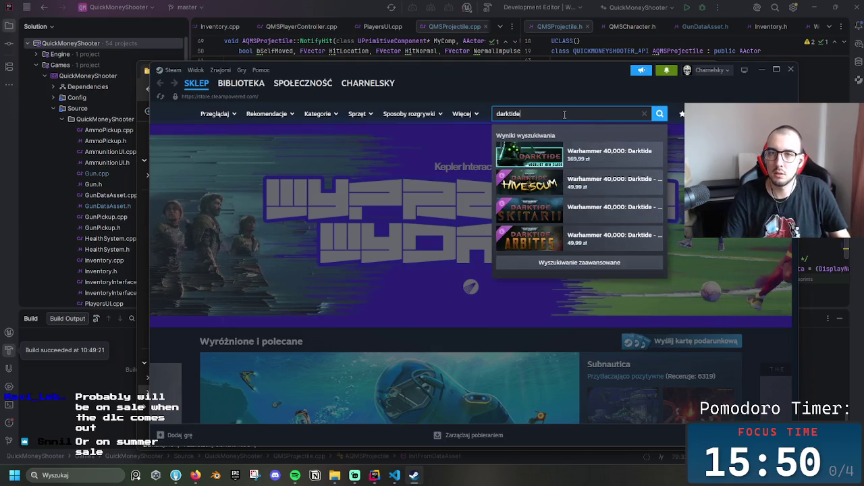
left_click(603, 160)
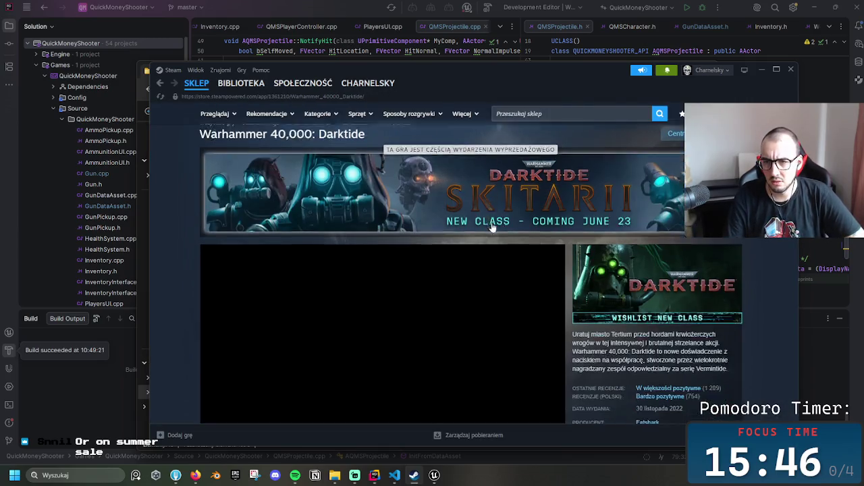
Add Warhammer 40,000: Darktide to the Steam wishlist
scroll(472, 216, "down", 2)
scroll(457, 233, "down", 2)
scroll(385, 270, "up", 1)
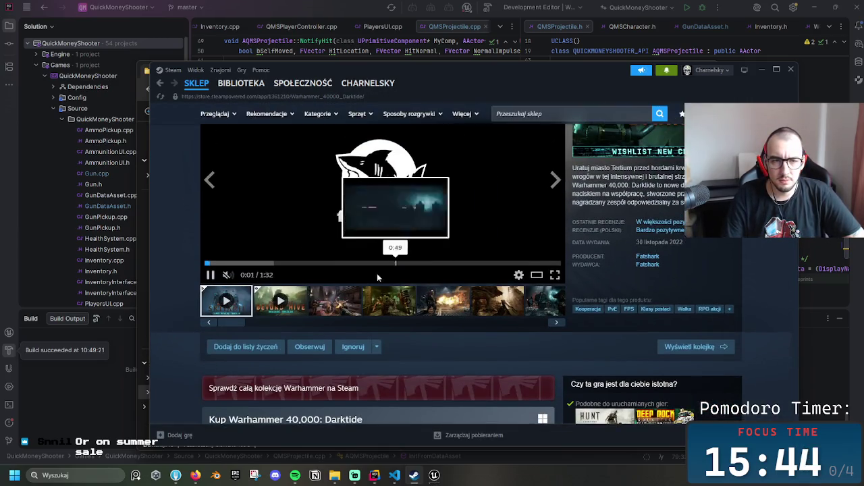
left_click(213, 349)
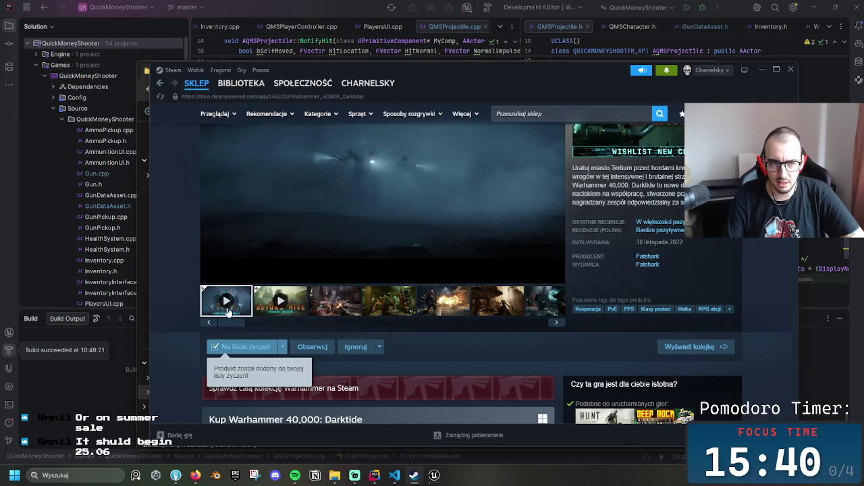
Browse the Darktide page's bundle offers, then return to the title and trailer
scroll(389, 285, "up", 1)
scroll(548, 403, "down", 4)
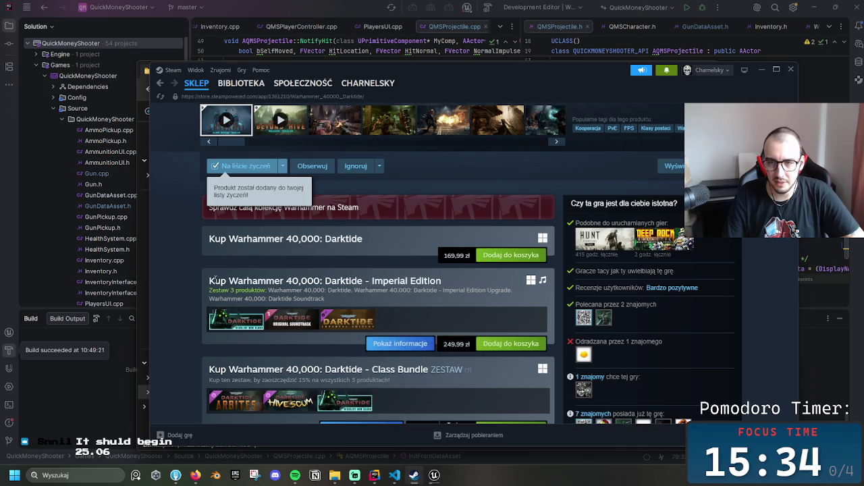
scroll(215, 278, "down", 2)
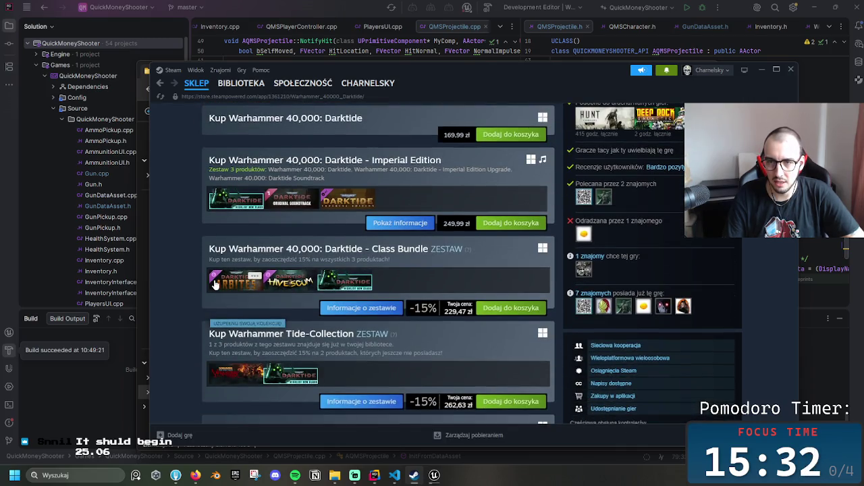
scroll(230, 248, "up", 1)
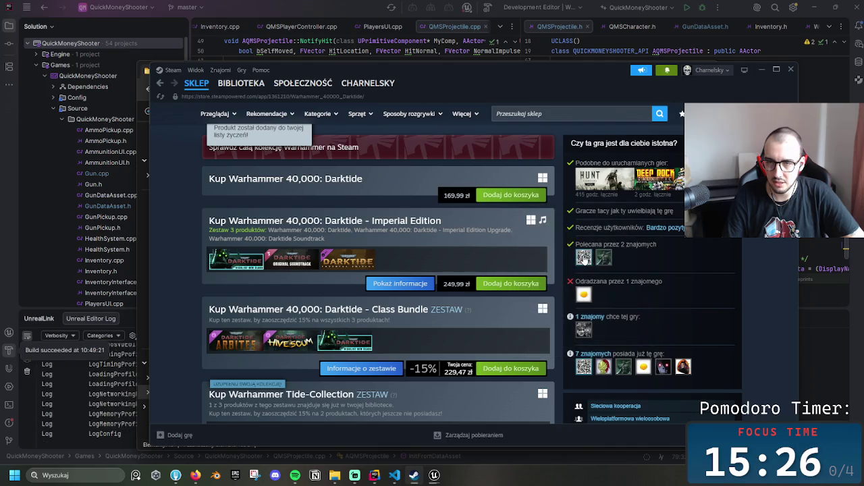
scroll(464, 241, "down", 2)
scroll(432, 247, "down", 2)
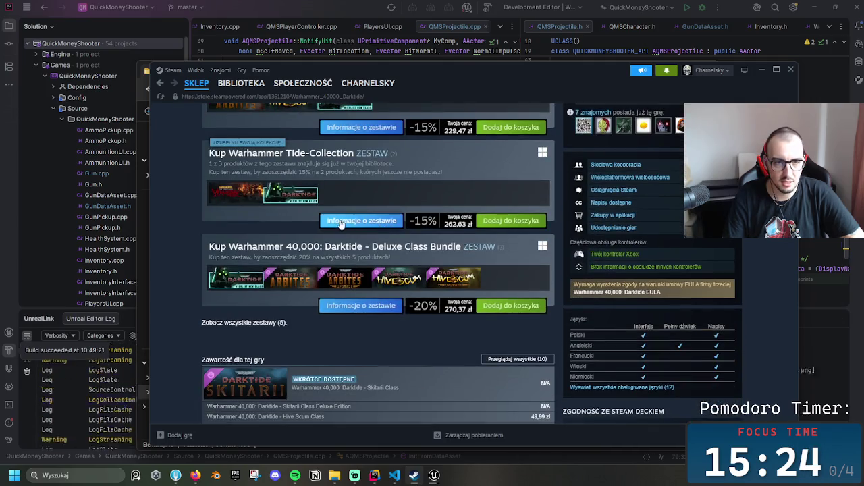
scroll(351, 236, "up", 3)
scroll(335, 232, "down", 1)
mouse_move(335, 231)
scroll(349, 254, "up", 8)
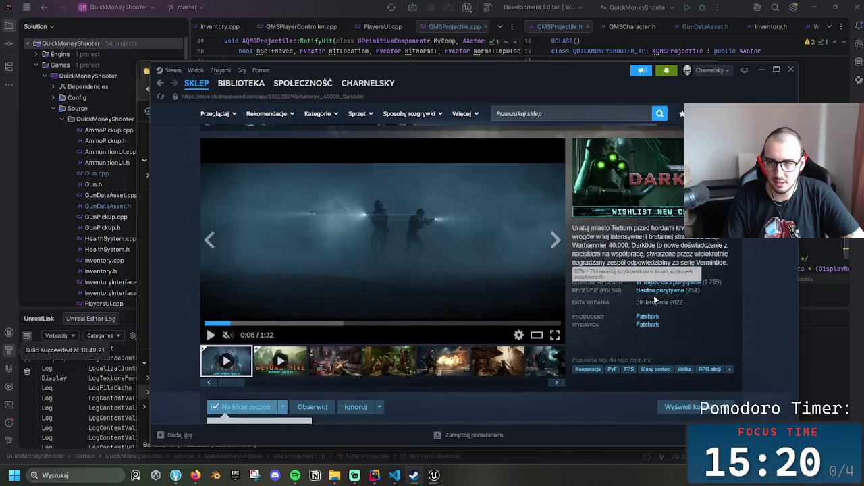
mouse_move(658, 282)
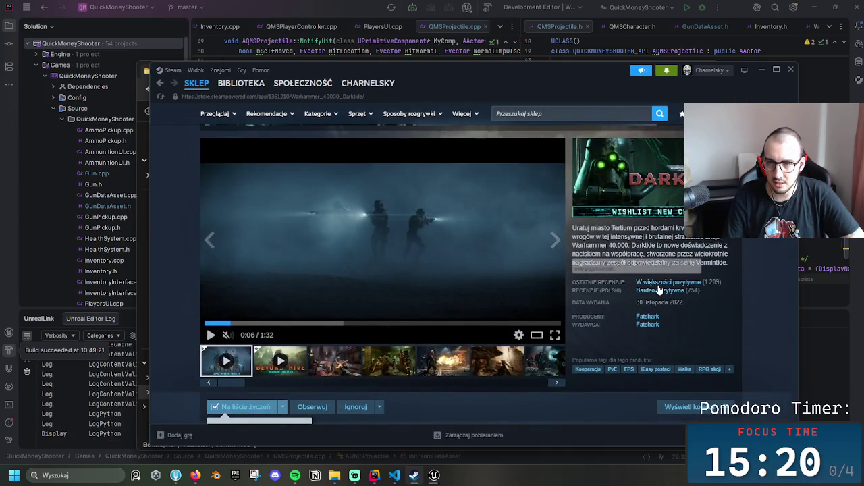
scroll(523, 312, "down", 10)
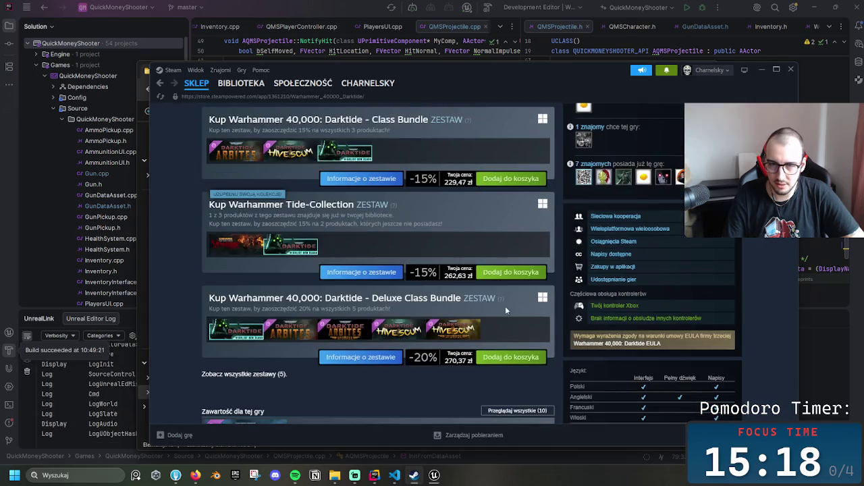
scroll(404, 301, "down", 2)
scroll(404, 301, "up", 12)
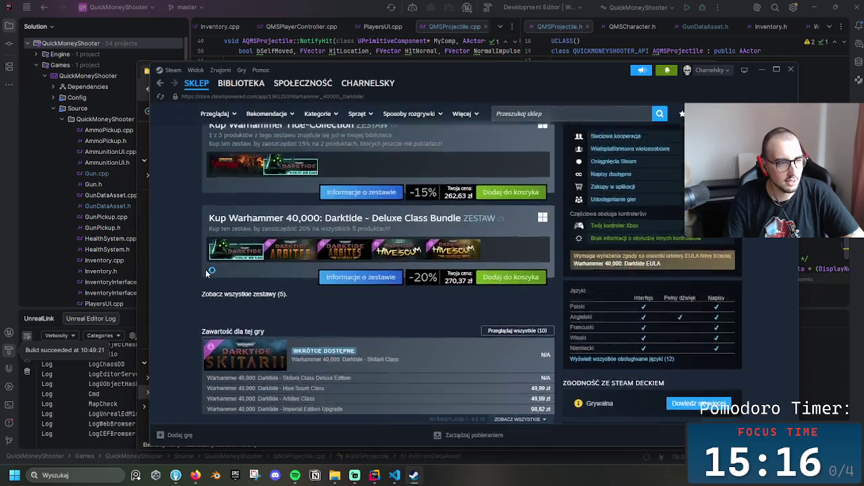
scroll(208, 271, "up", 2)
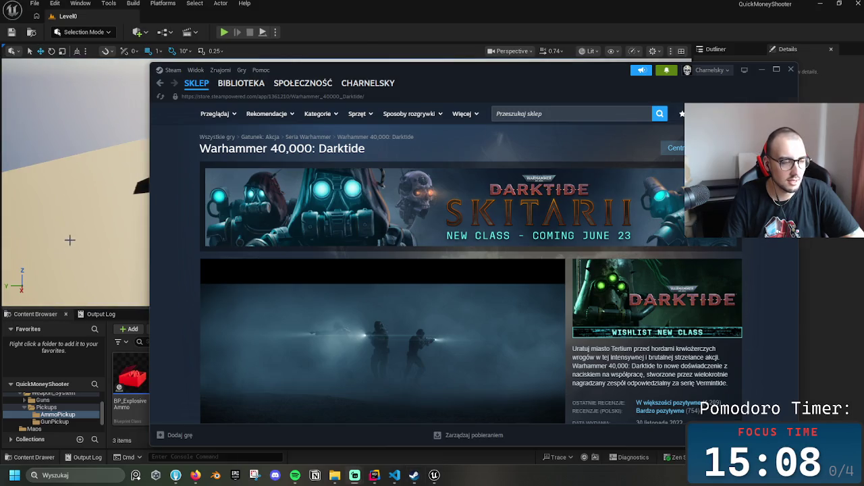
Return to Unreal Editor, check Windows notifications, and select BP_ExplosiveAmmo in AmmoPickup
left_click(69, 240)
left_click(141, 224)
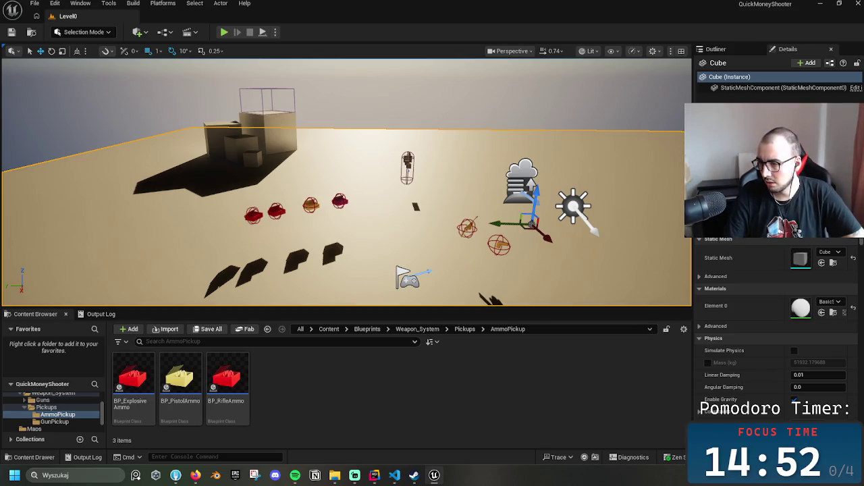
left_click(837, 476)
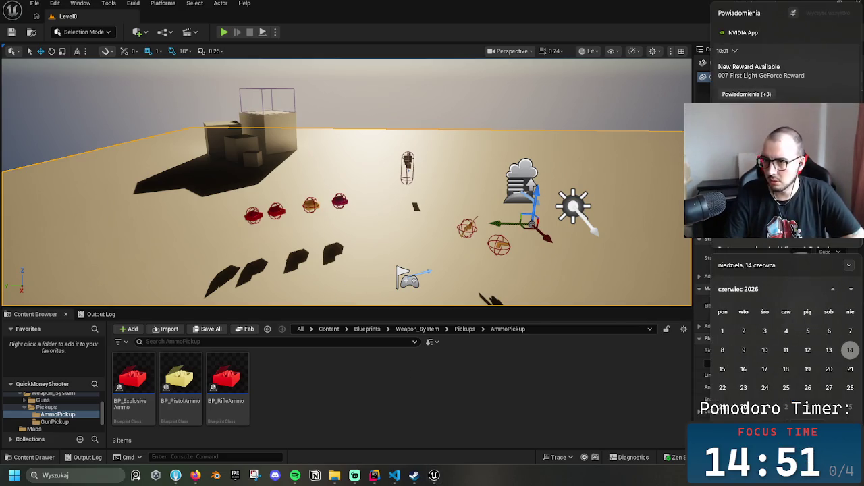
left_click(606, 272)
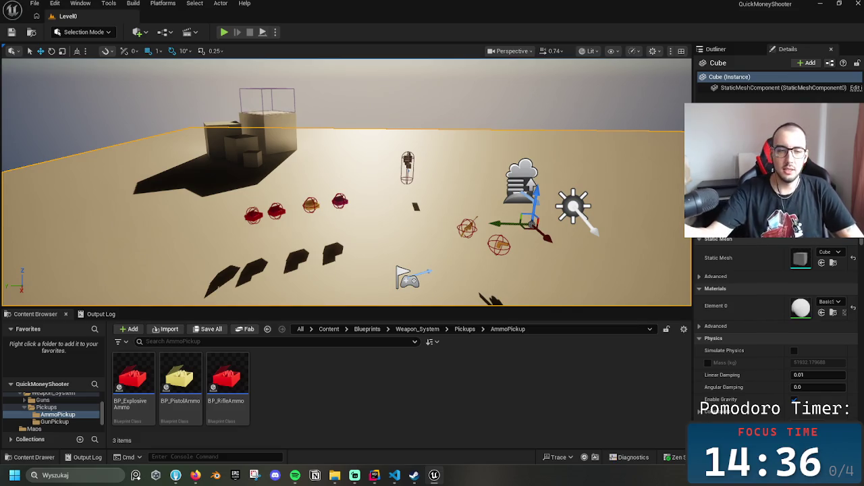
left_click(133, 378)
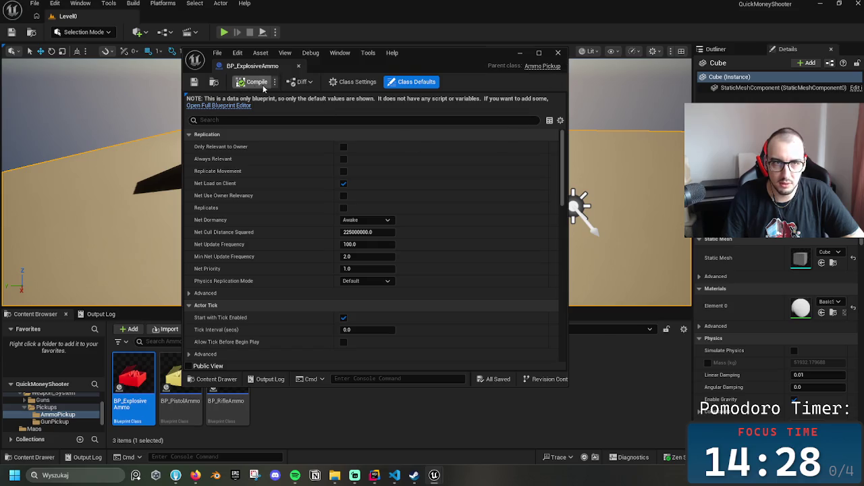
Set the BP_ExplosiveAmmo Mesh's Element 0 material to AdvancedFlag, save and close
left_click(538, 53)
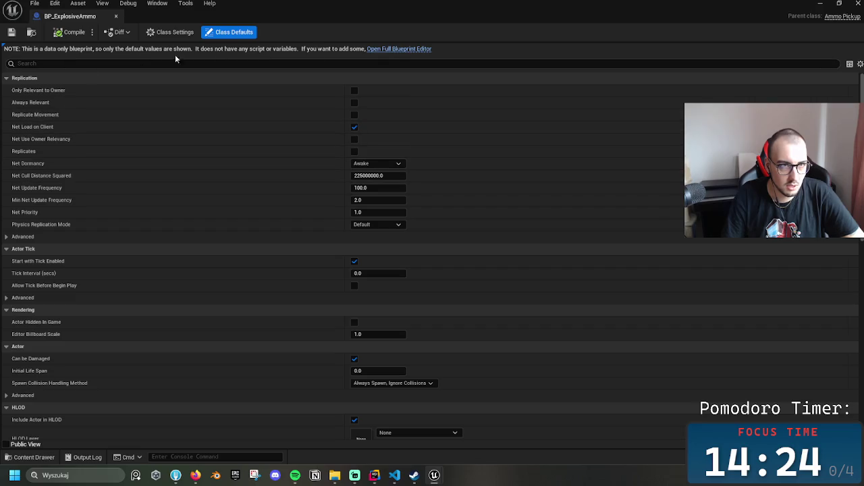
left_click(389, 49)
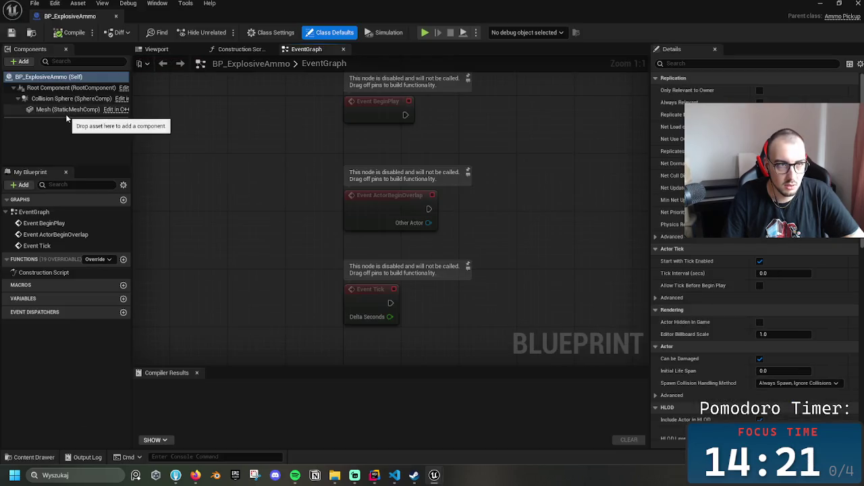
left_click(67, 110)
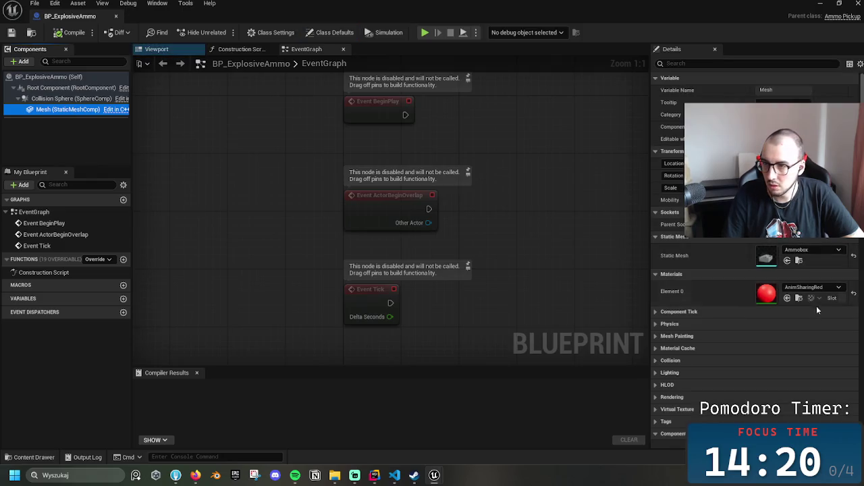
left_click(812, 287)
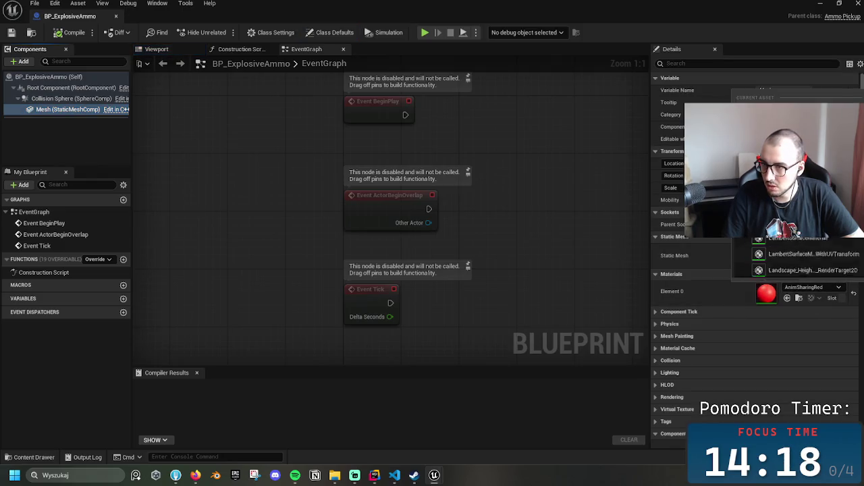
scroll(797, 260, "up", 5)
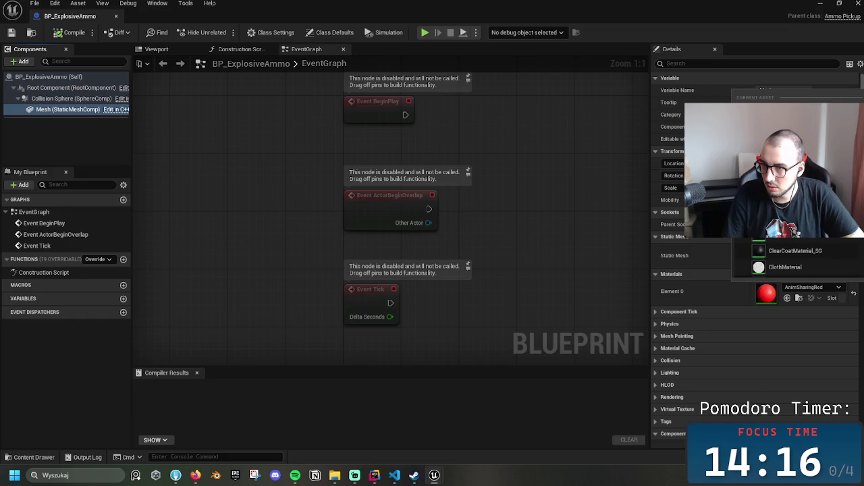
scroll(797, 259, "up", 5)
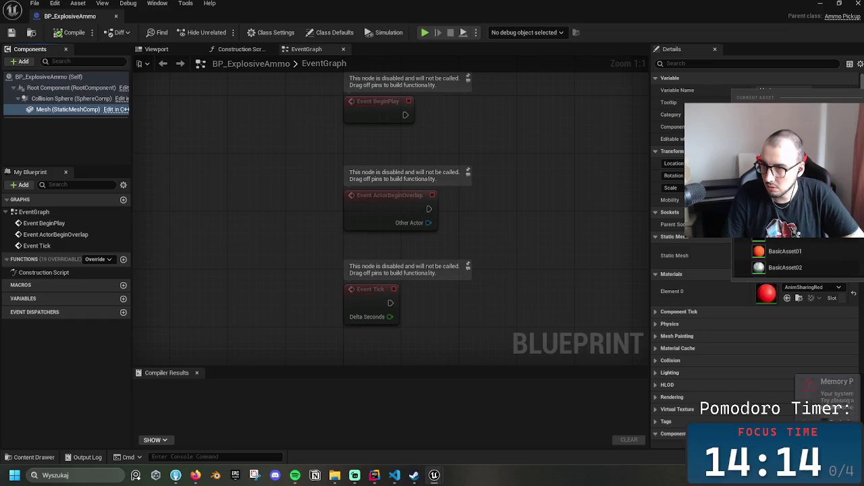
scroll(797, 260, "up", 5)
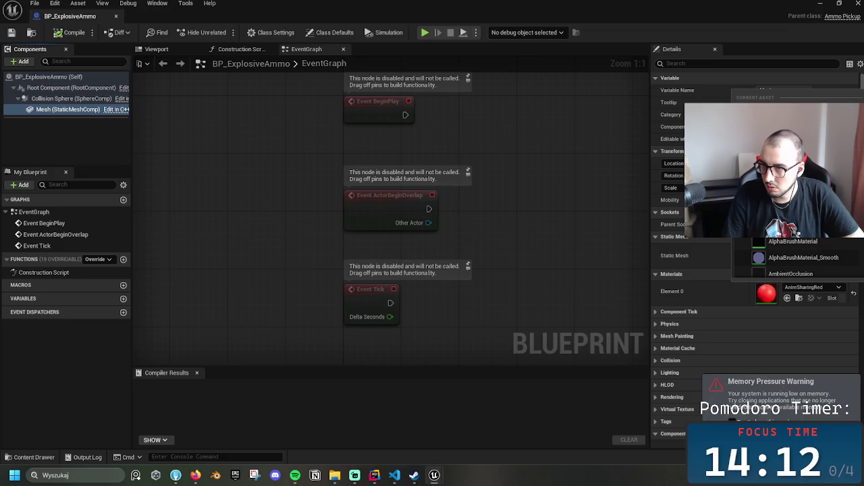
scroll(796, 260, "up", 2)
left_click(797, 263)
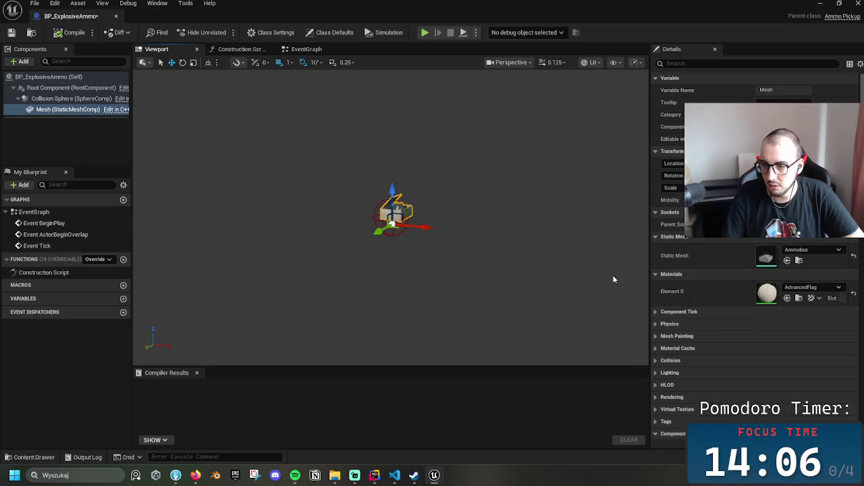
key("ctrl+s")
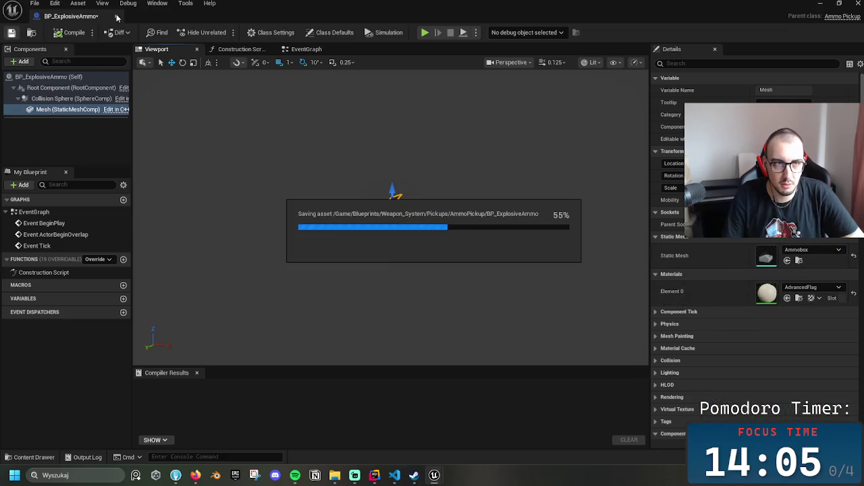
left_click(116, 16)
Inspect the untinted explosive ammo crate among the pickups, then reopen BP_ExplosiveAmmo
left_click_drag(211, 71, 228, 74)
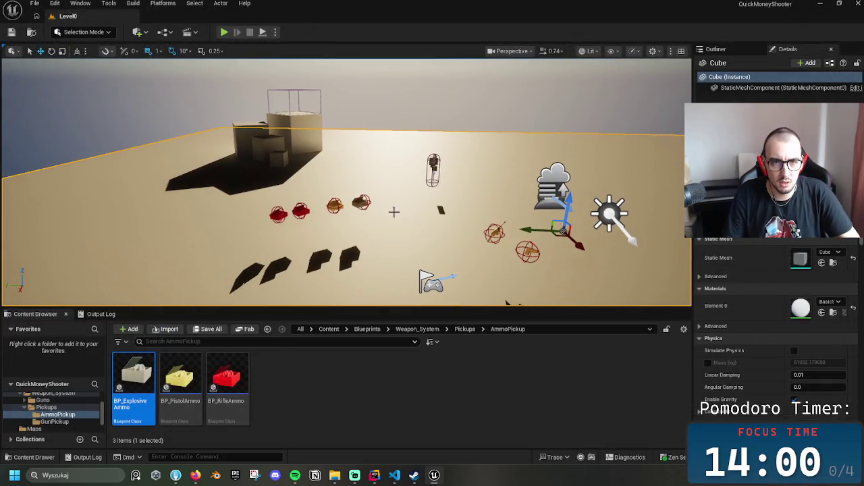
left_click(358, 203)
scroll(320, 149, "up", 5)
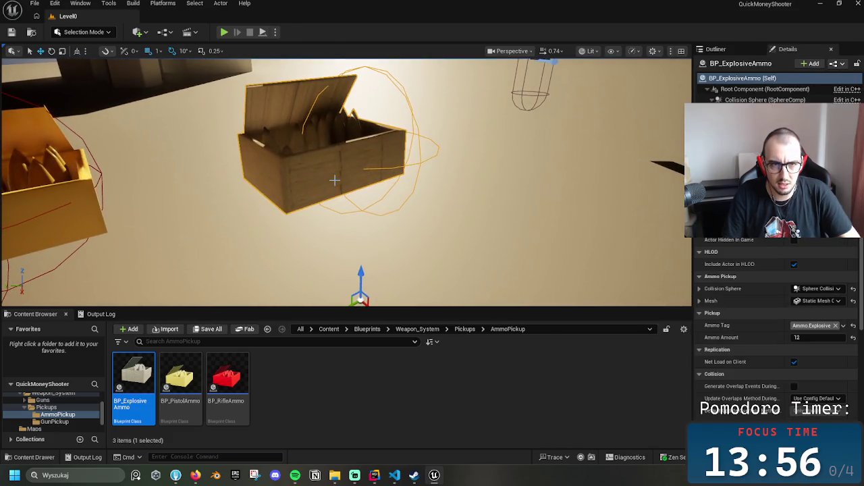
mouse_move(409, 198)
left_mouse_down()
mouse_move(466, 196)
mouse_move(473, 210)
mouse_move(459, 202)
mouse_move(430, 93)
left_mouse_up()
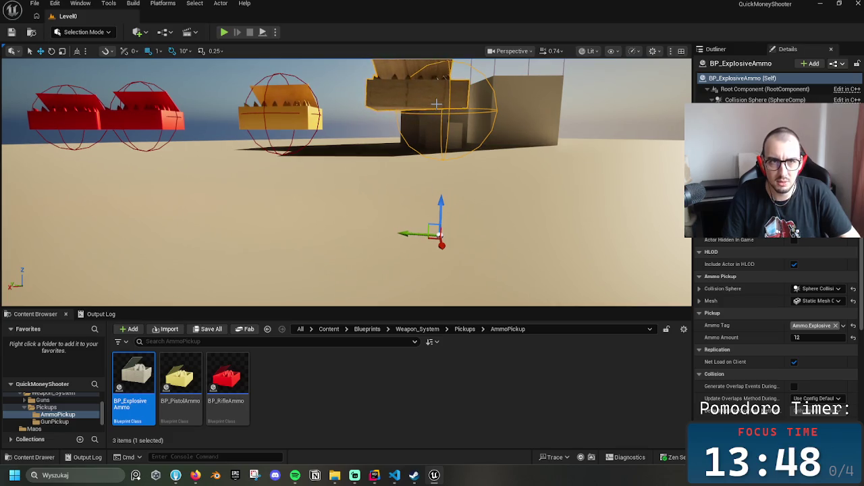
left_click_drag(436, 103, 436, 135)
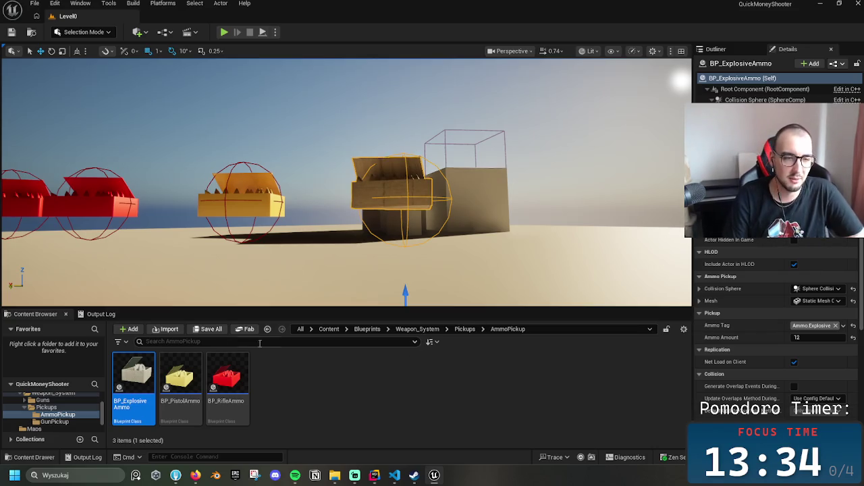
double_click(132, 377)
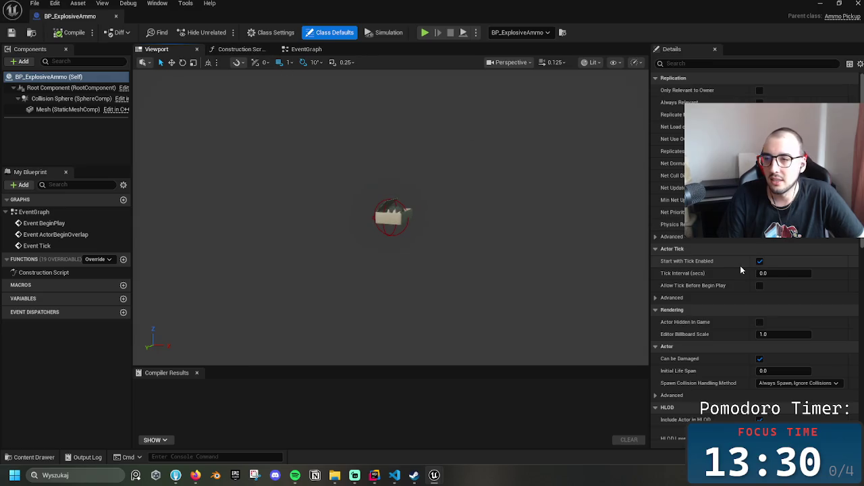
Give the crate Mesh's Element 0 the AnimSharingGreen material and close the Blueprint editor
scroll(803, 269, "down", 1)
scroll(802, 269, "down", 2)
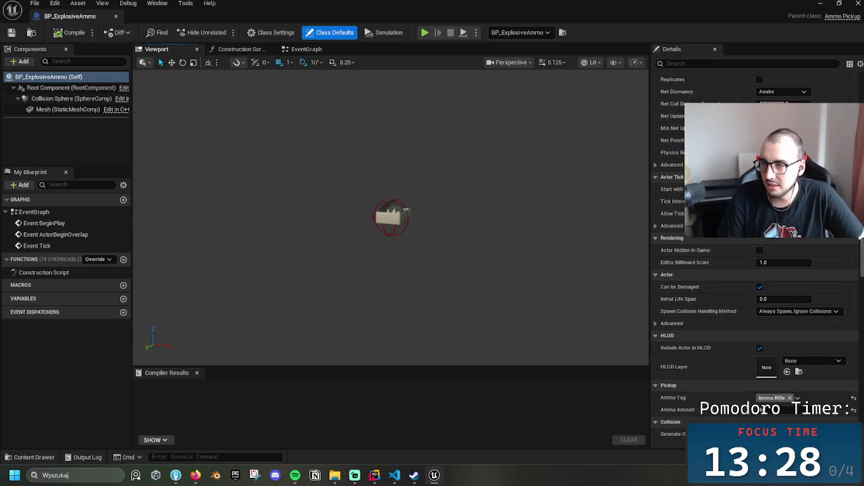
scroll(861, 238, "down", 5)
scroll(844, 239, "up", 2)
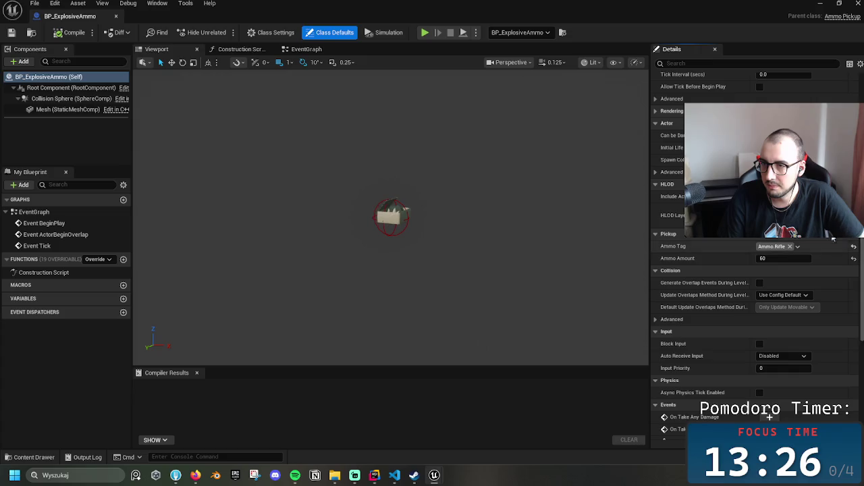
scroll(840, 240, "up", 2)
scroll(844, 270, "down", 8)
scroll(844, 270, "up", 10)
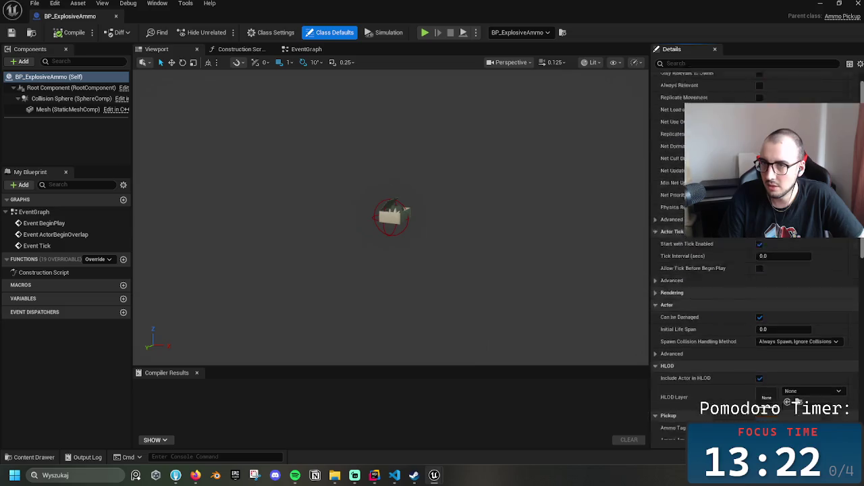
left_click(64, 109)
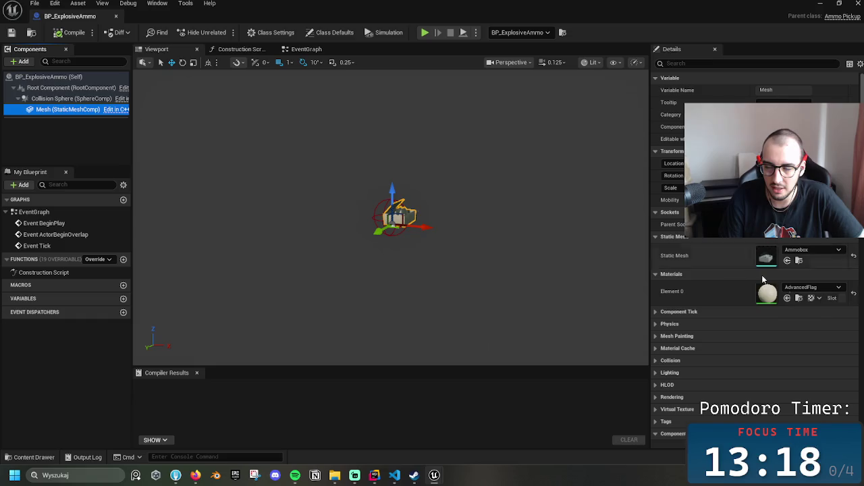
left_click(803, 287)
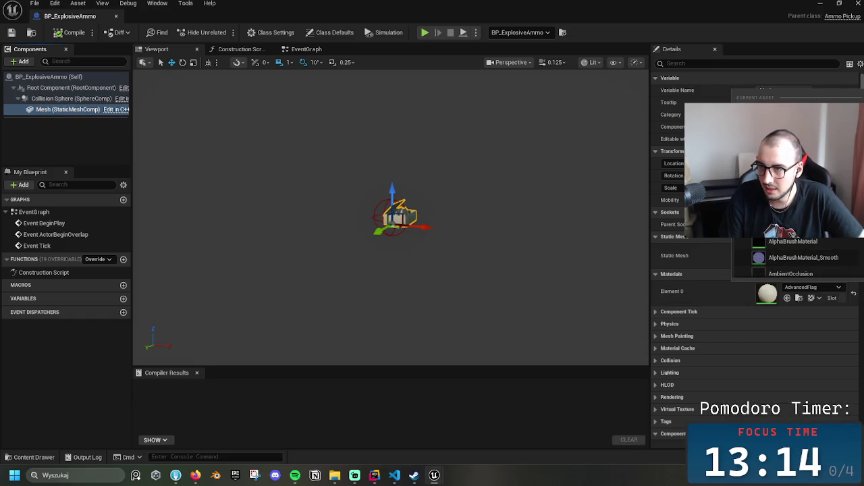
scroll(797, 203, "down", 5)
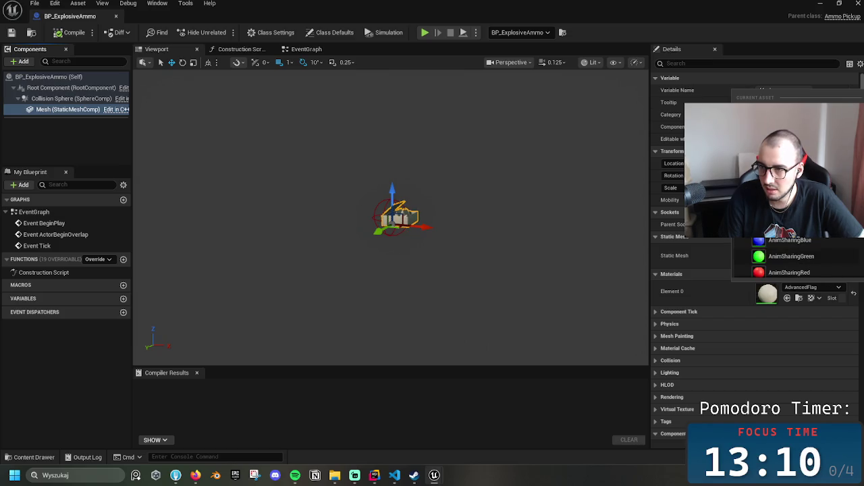
left_click(808, 257)
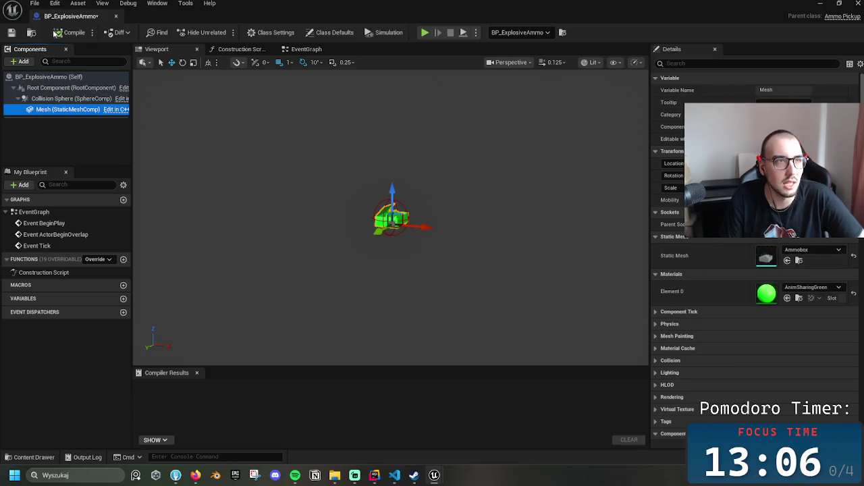
left_click(115, 15)
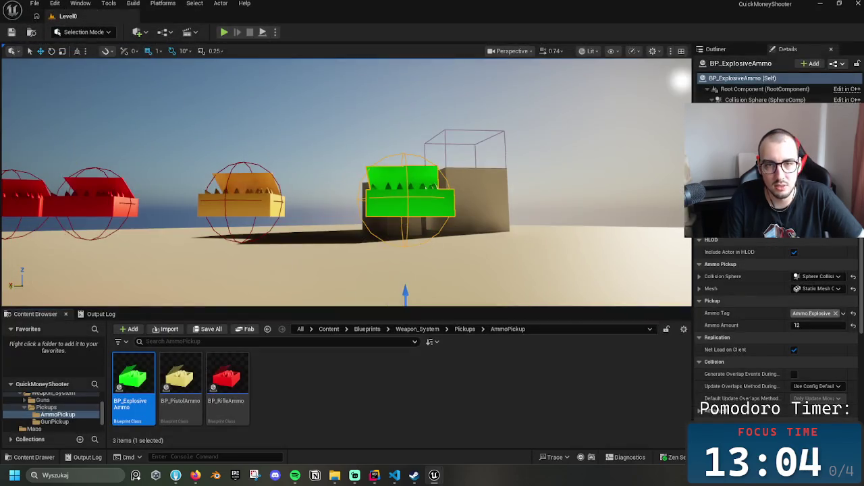
Fly the camera around the pickups and select the floor Cube
key("s")
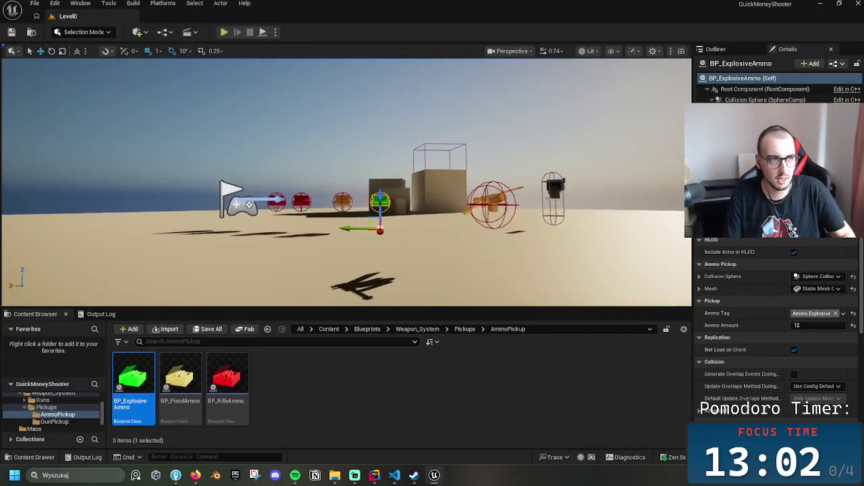
key("s")
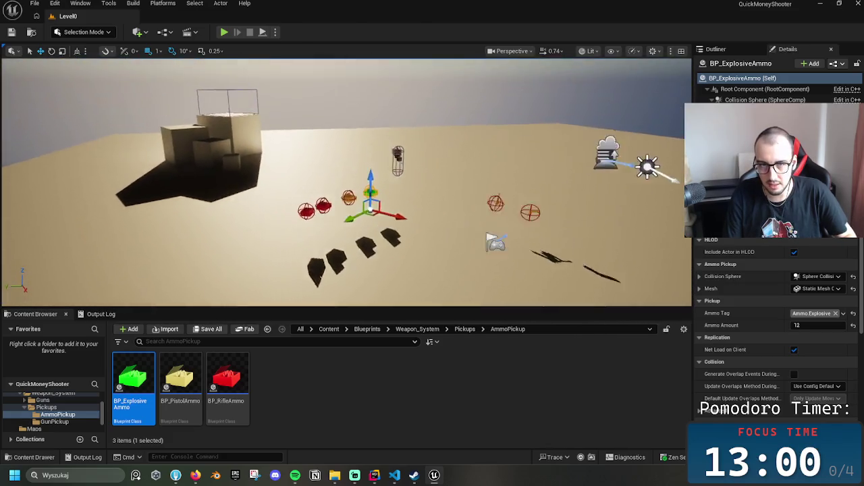
key("w")
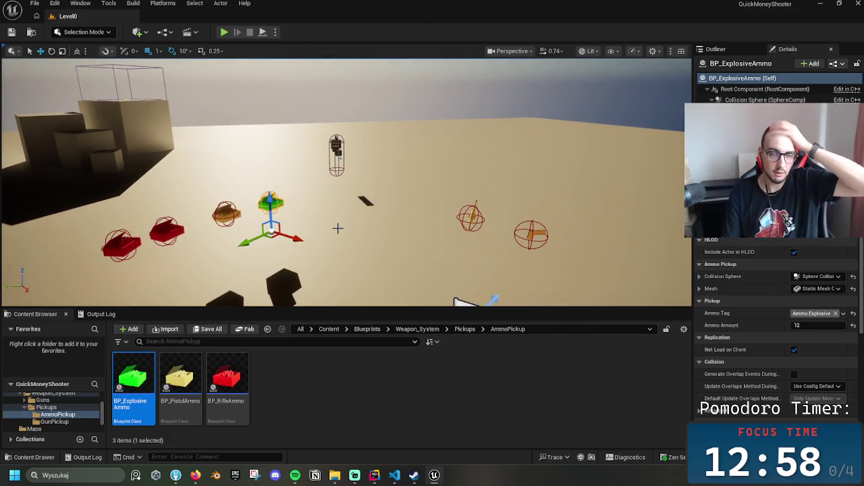
left_click(345, 231)
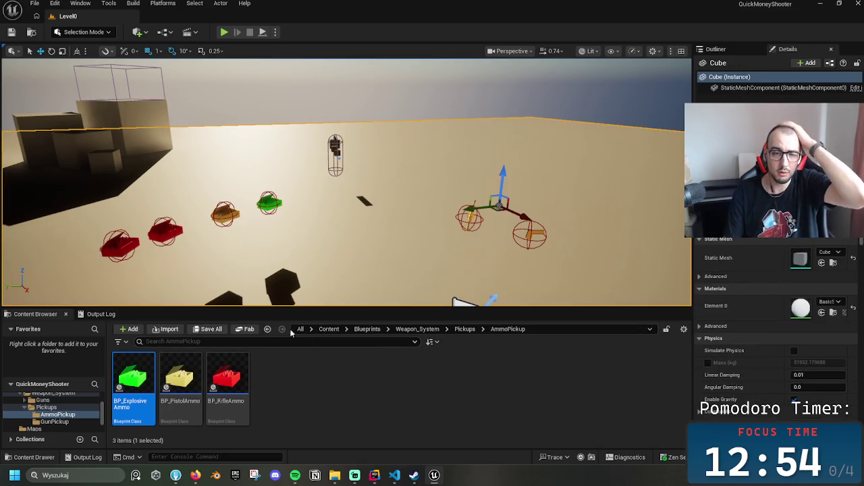
Navigate Weapon_System > Guns > Projectiles and open BP_ProjctileTest
left_click(407, 329)
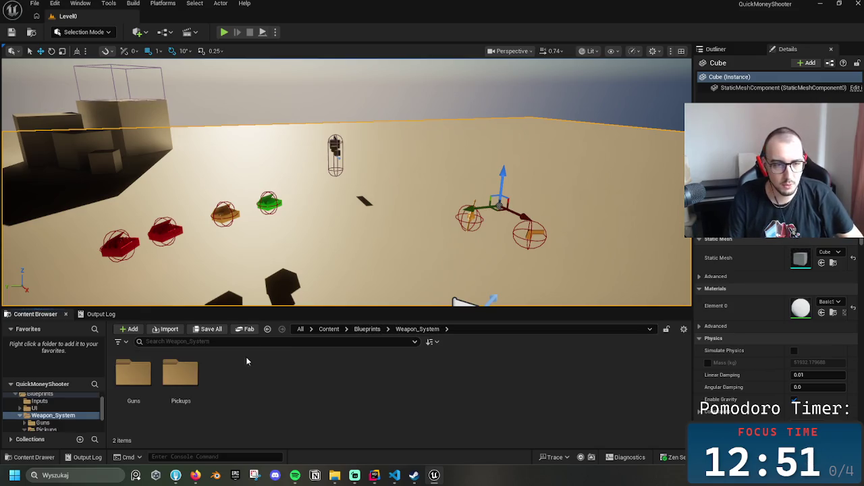
double_click(152, 379)
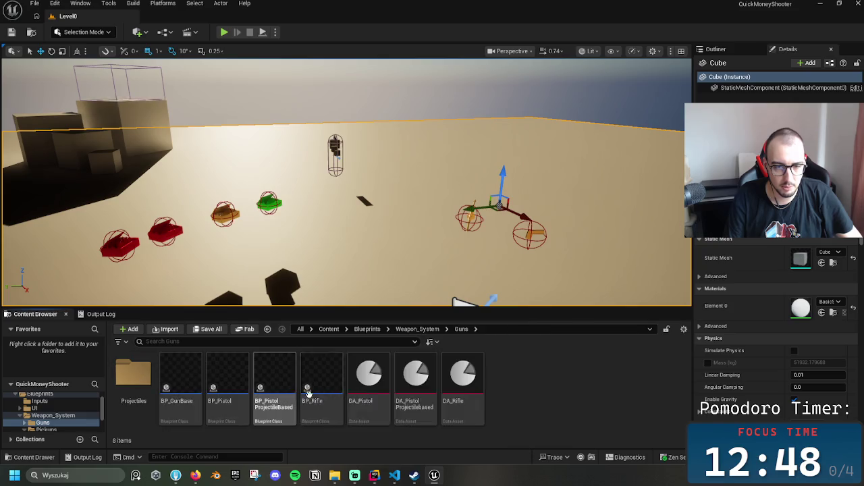
double_click(133, 377)
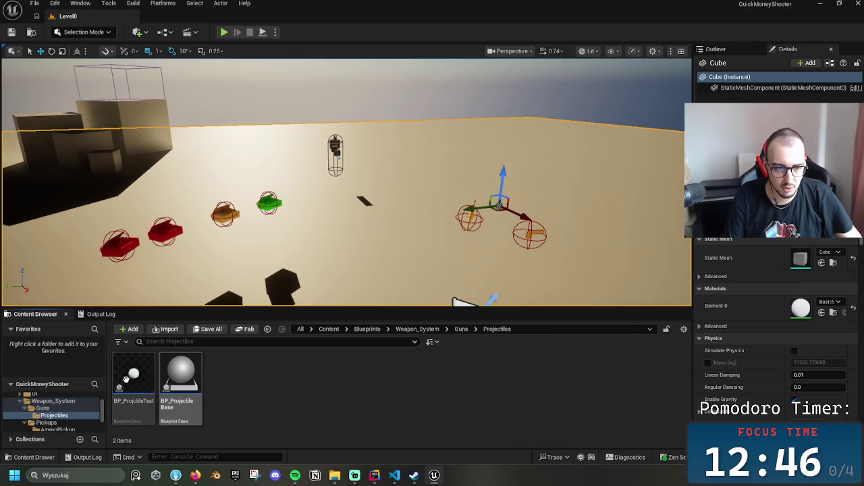
double_click(129, 382)
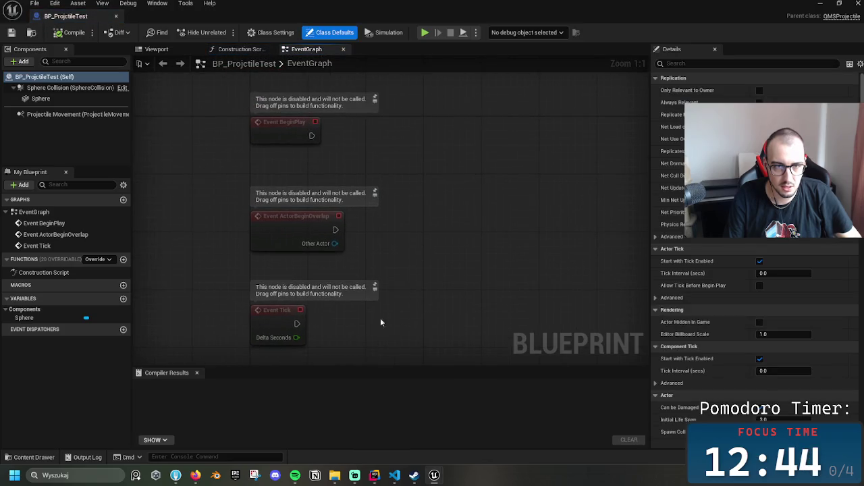
Replace the three default events with an Event On Projectile Hit node
left_click_drag(381, 313, 261, 156)
key("Delete")
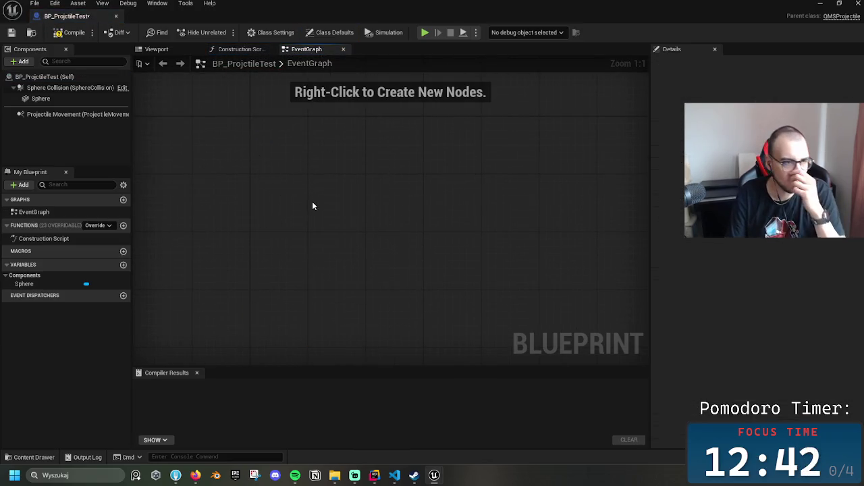
right_click(313, 204)
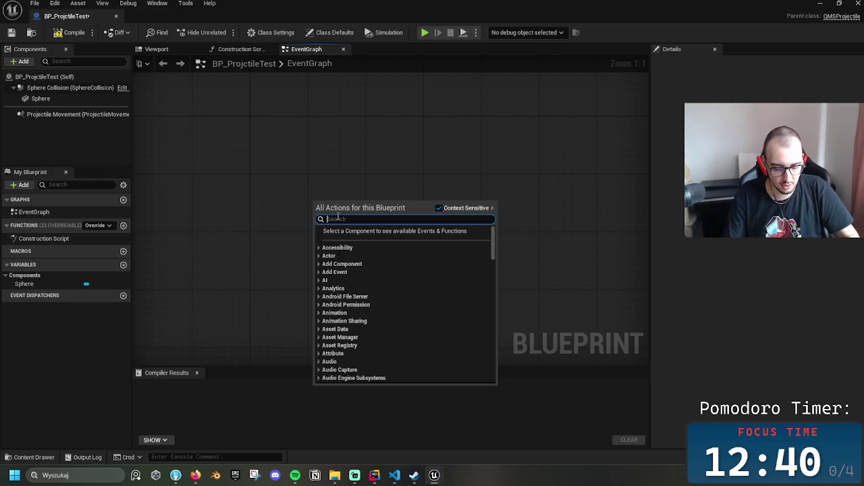
type("projectile")
key("Return")
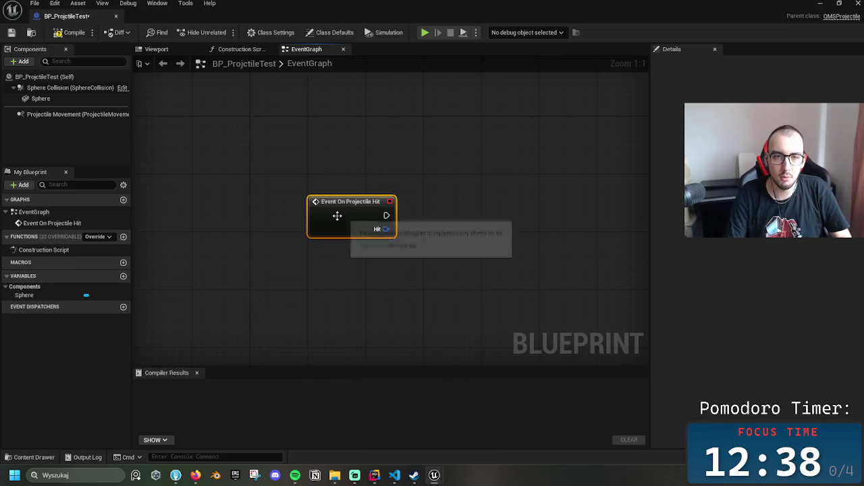
left_click_drag(344, 210, 250, 196)
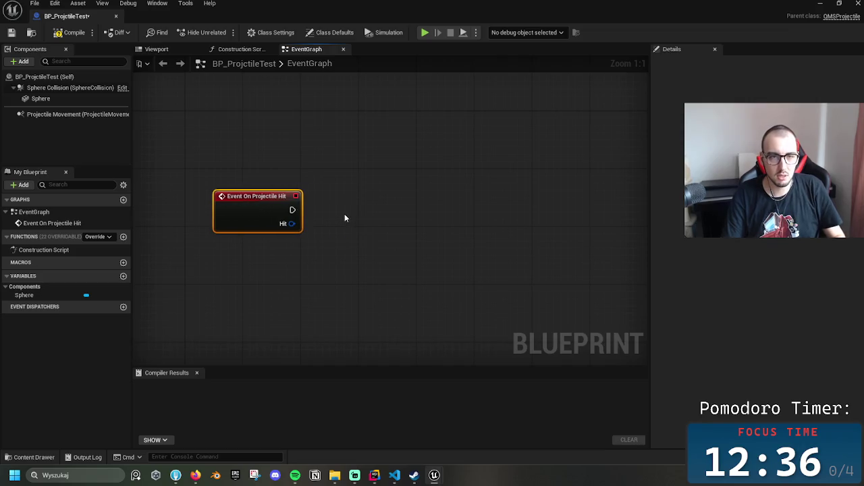
scroll(331, 259, "down", 5)
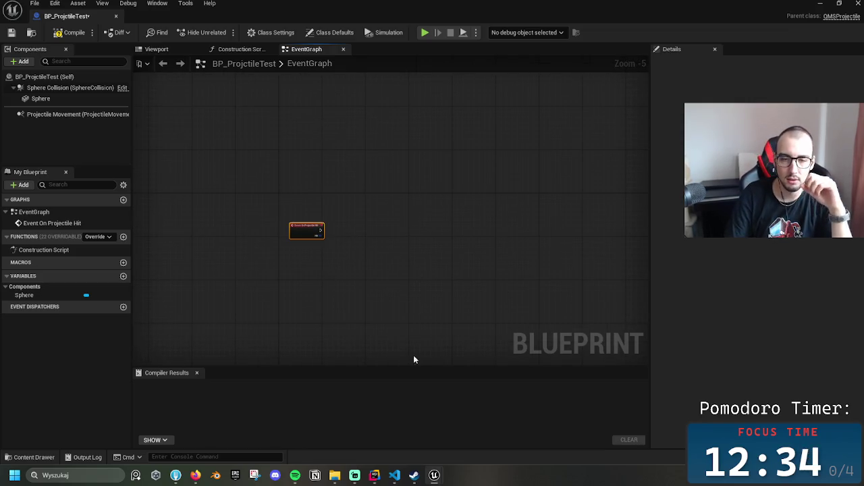
scroll(374, 322, "up", 5)
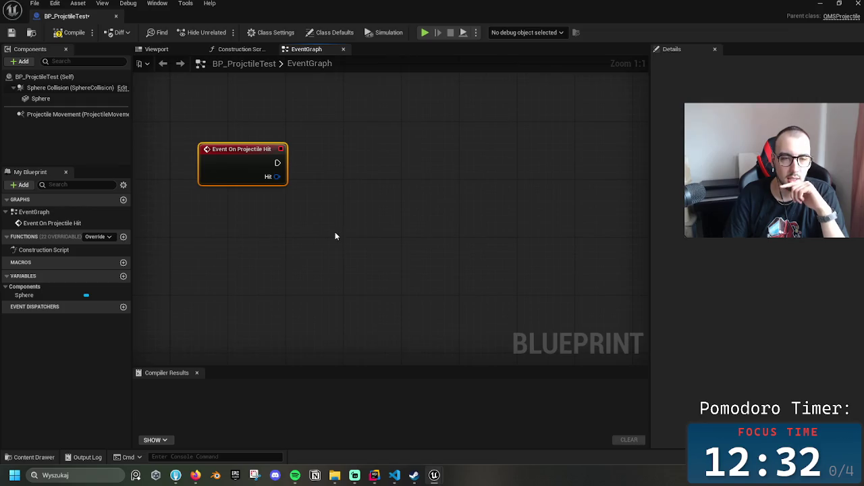
left_click_drag(333, 203, 331, 277)
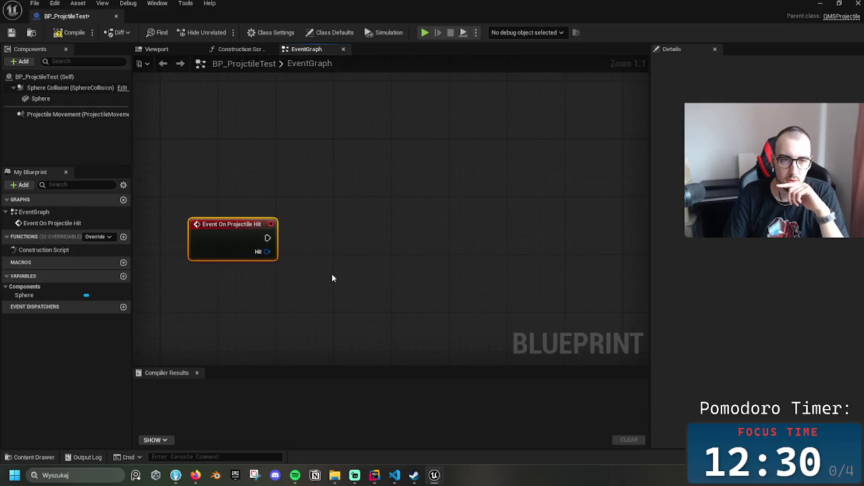
left_click_drag(259, 238, 395, 236)
Wire a SpawnActor node to the hit event, align it, and compile
type("spawn")
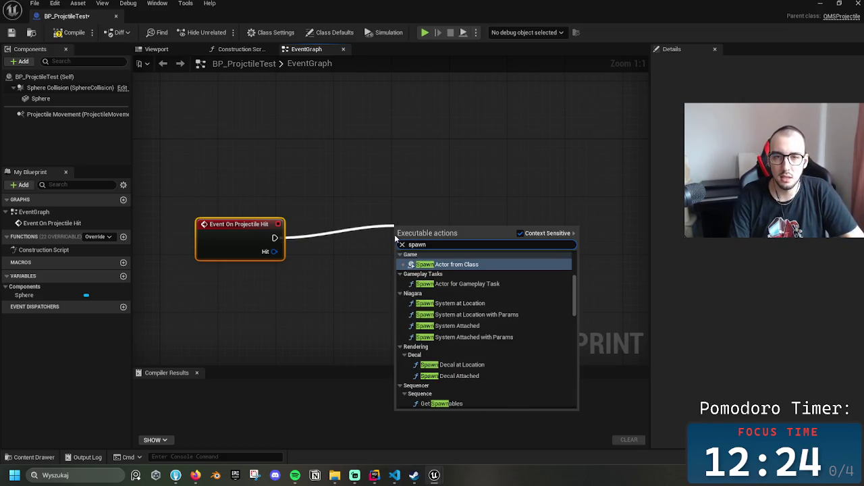
key("Return")
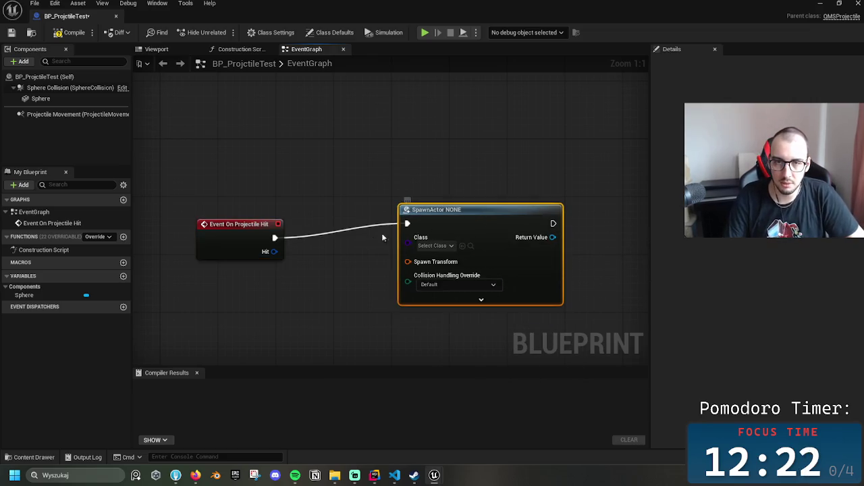
key("q")
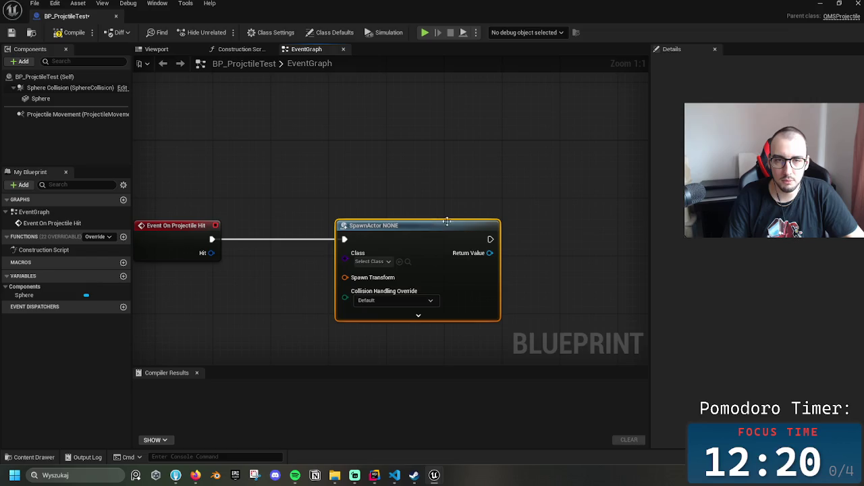
left_click(335, 476)
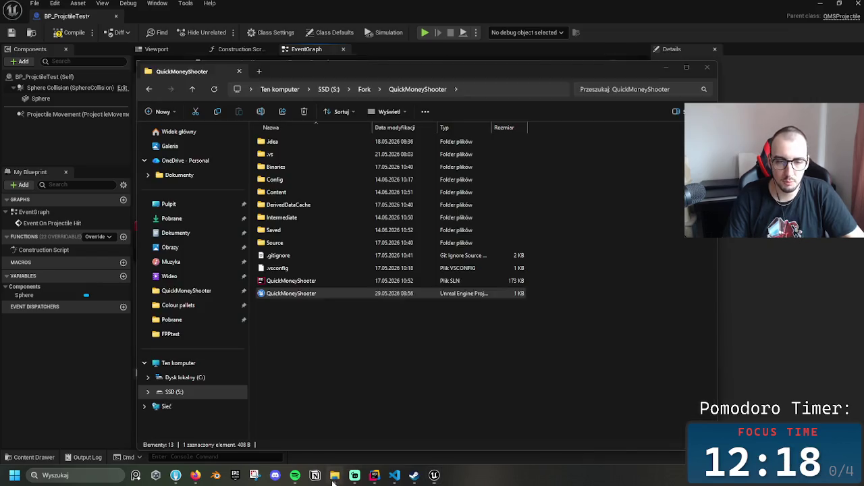
left_click(339, 480)
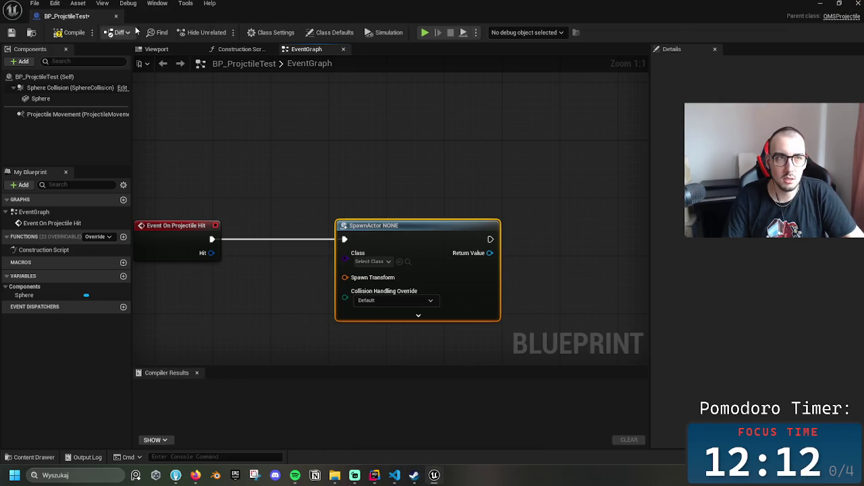
left_click(72, 32)
Float the Blueprint editor, then create an Actor Blueprint named BP_Explosion in Projectiles
mouse_move(77, 20)
left_mouse_down()
mouse_move(465, 118)
mouse_move(496, 142)
left_mouse_up()
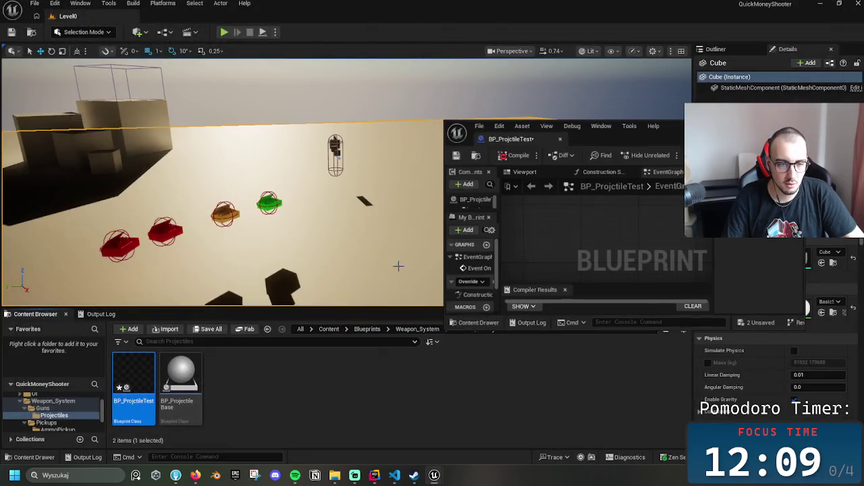
right_click(255, 405)
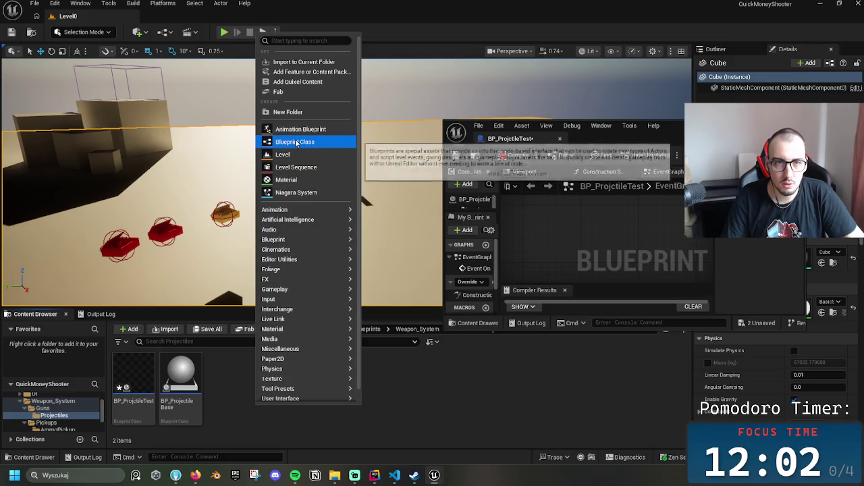
left_click(296, 142)
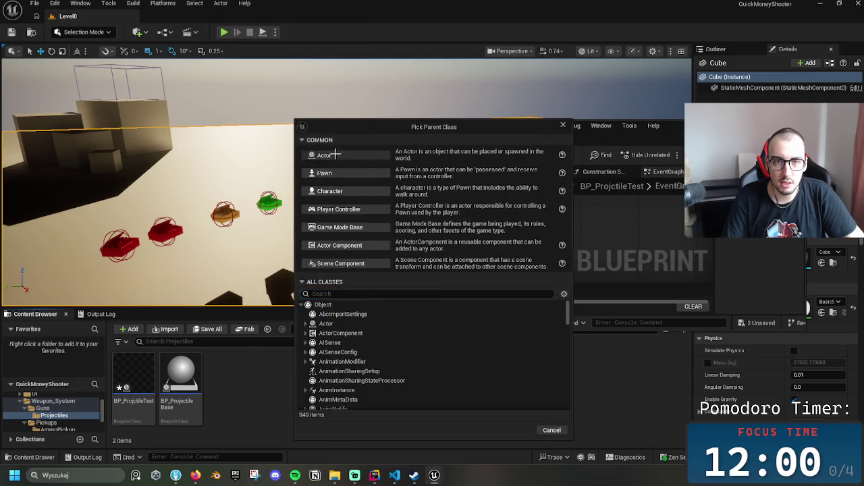
left_click(325, 155)
type("BP")
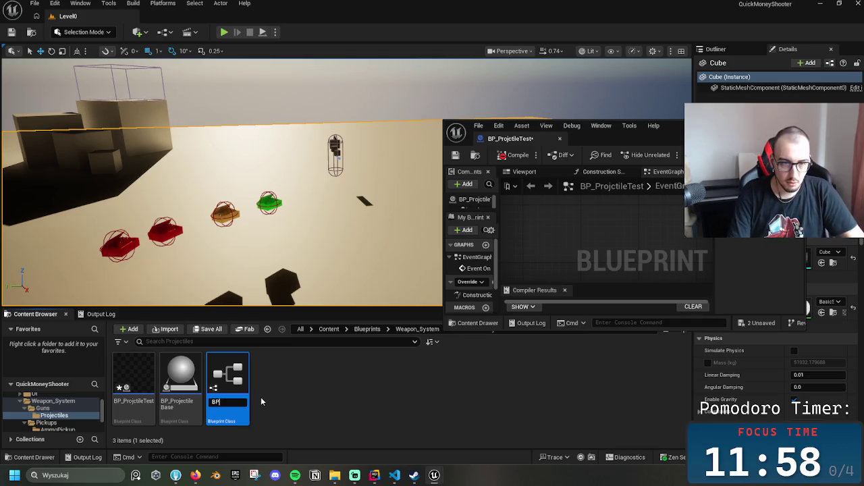
type("_Explosio")
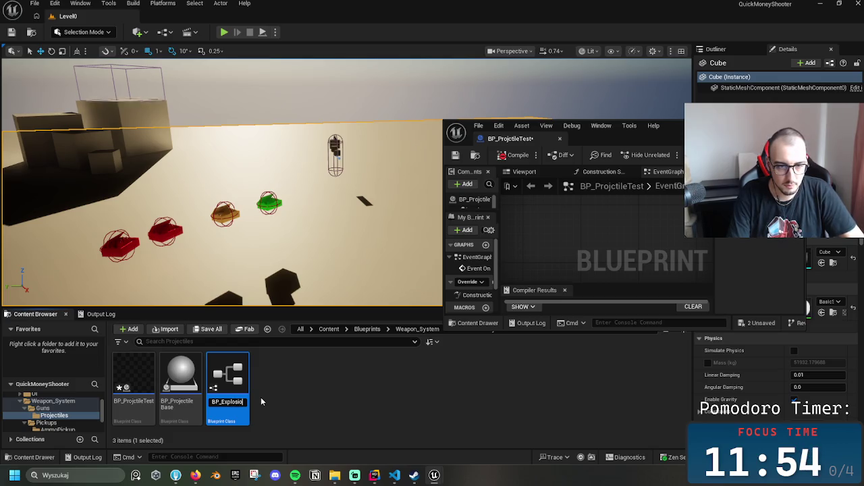
type("n")
key("Return")
key("Return")
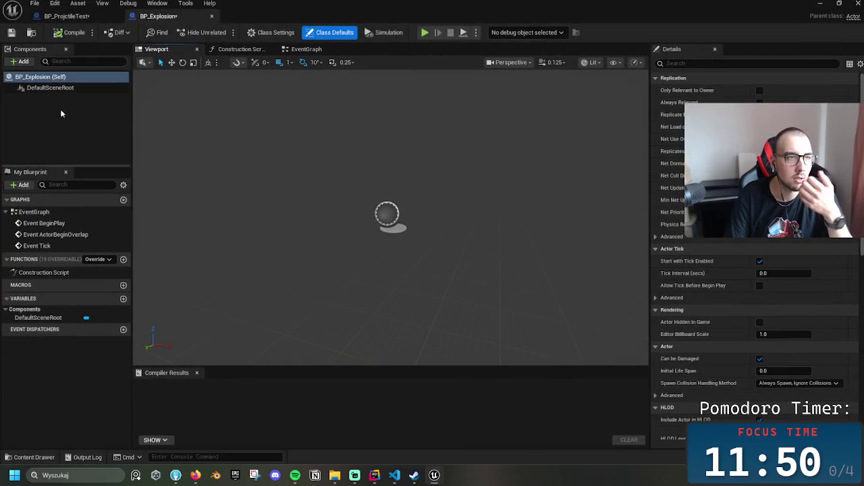
Add a Sphere component to BP_Explosion and scale it down small
right_click(29, 79)
left_click(18, 61)
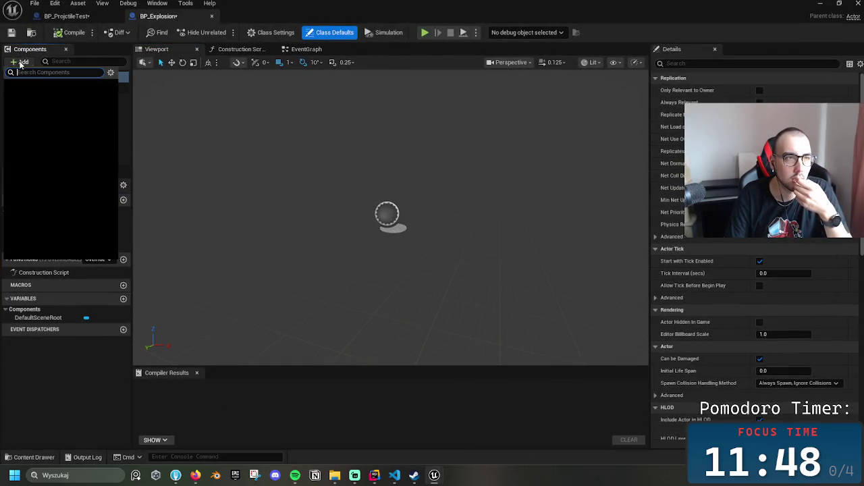
key("Escape")
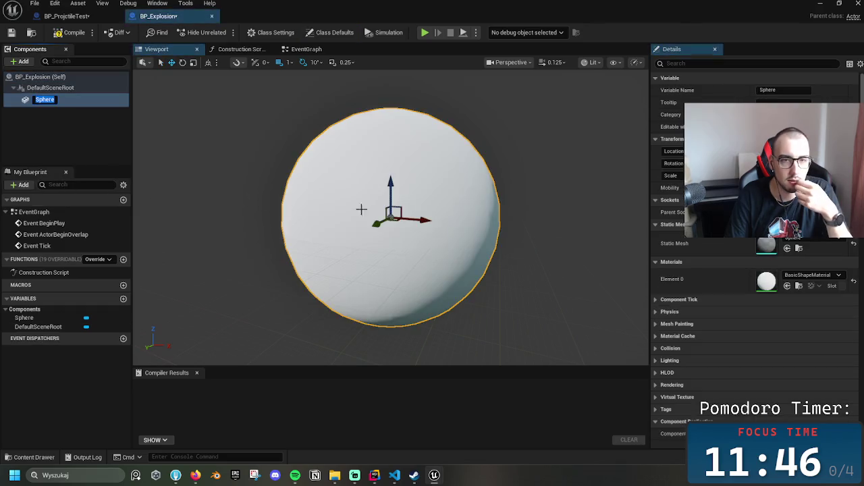
left_click(443, 206)
key("r")
left_click_drag(393, 215, 388, 257)
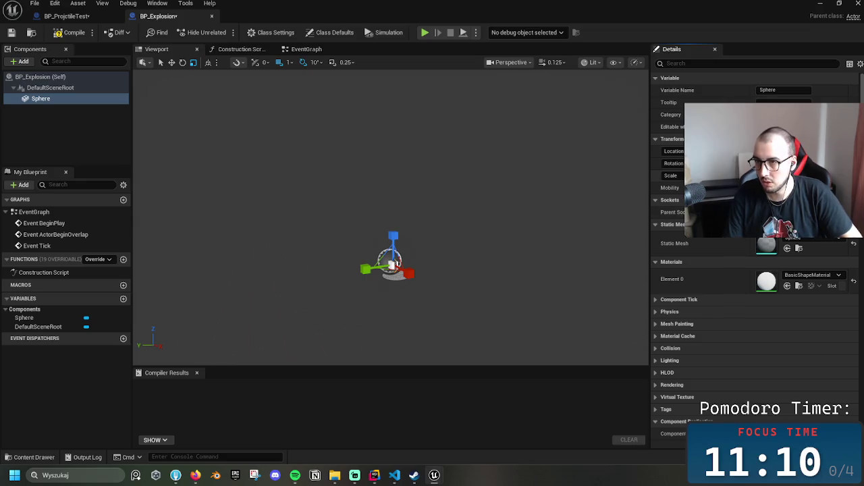
left_click_drag(469, 230, 436, 270)
Give the sphere the red HeatmapMaterial and close the Blueprint editor
left_click(814, 275)
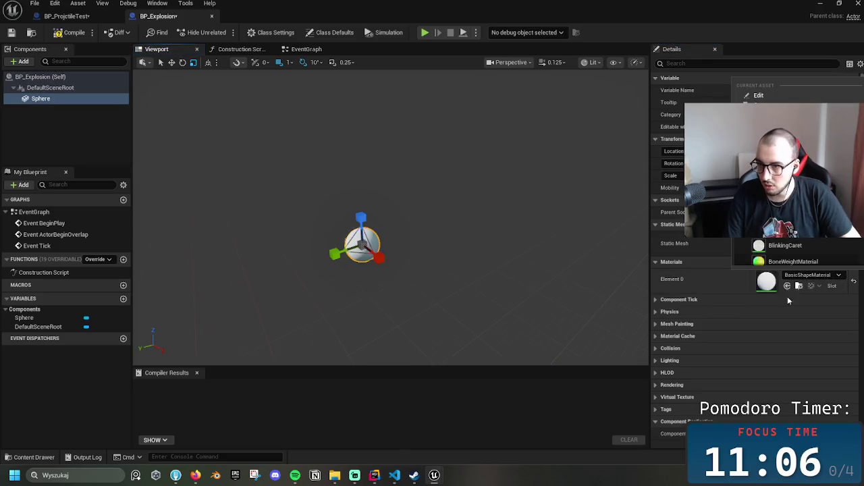
scroll(808, 250, "down", 2)
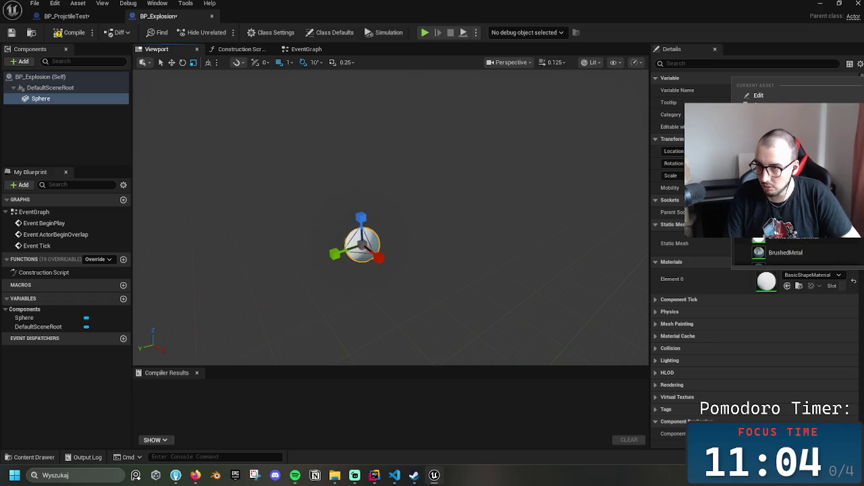
scroll(809, 250, "down", 5)
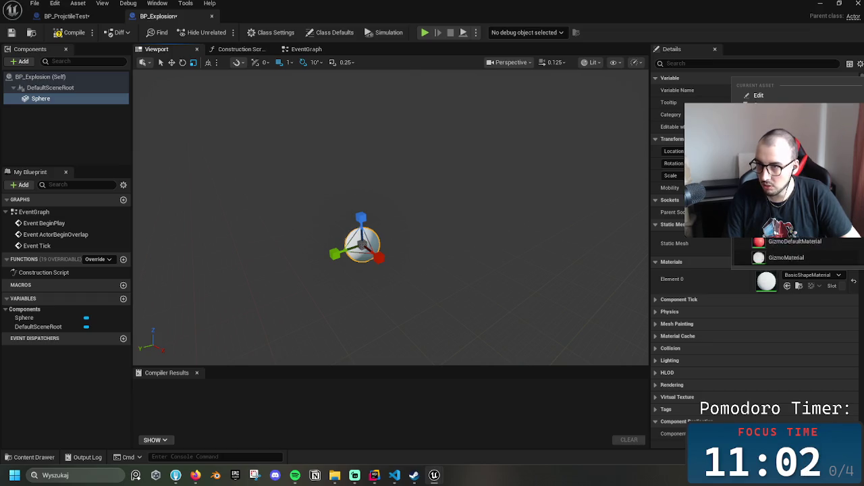
scroll(791, 232, "down", 3)
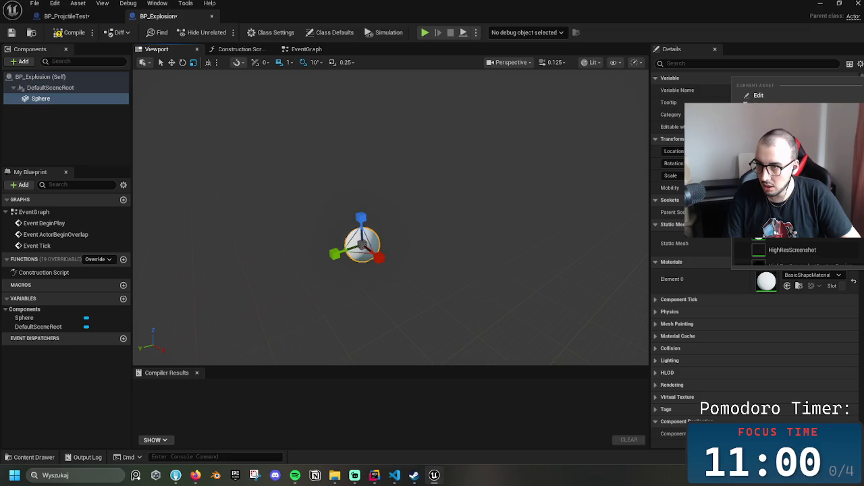
left_click(791, 236)
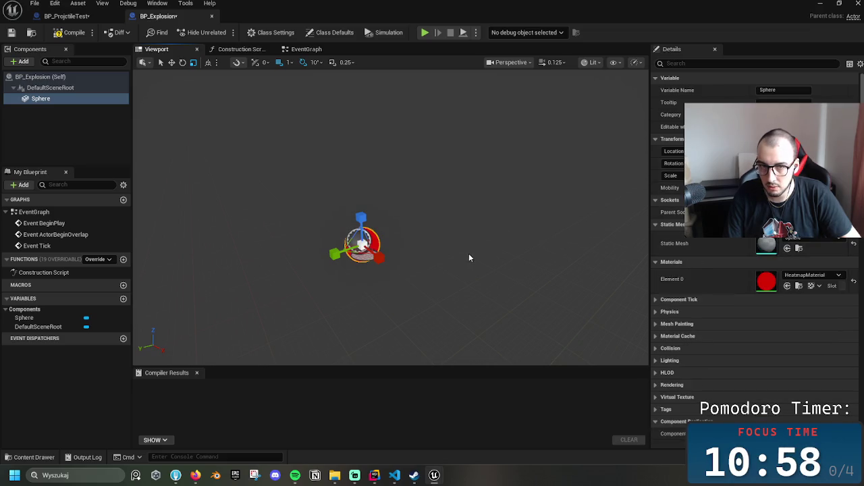
scroll(469, 258, "up", 5)
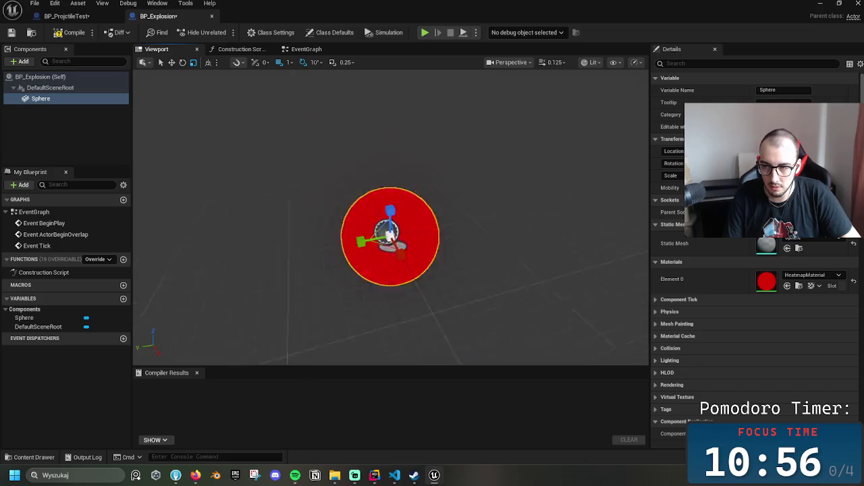
scroll(401, 336, "down", 5)
left_click(854, 4)
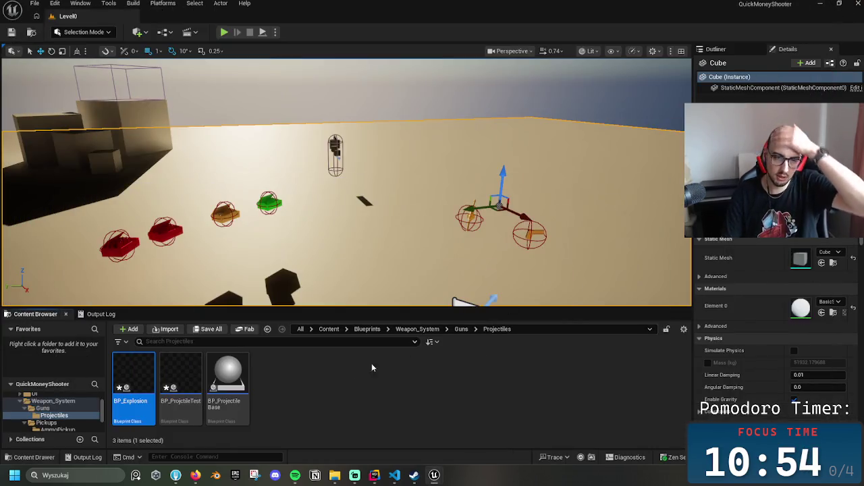
Create a Material asset in Projectiles and name it M_ExplosionMaterial
right_click(353, 378)
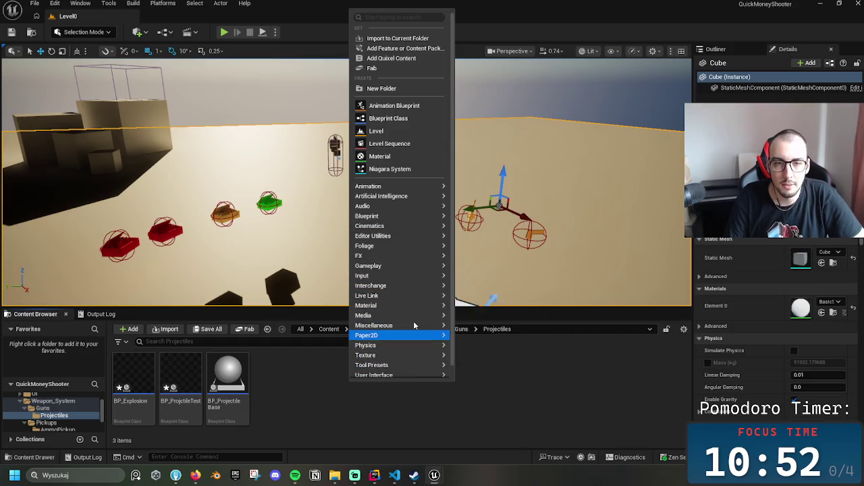
mouse_move(405, 309)
left_click(480, 311)
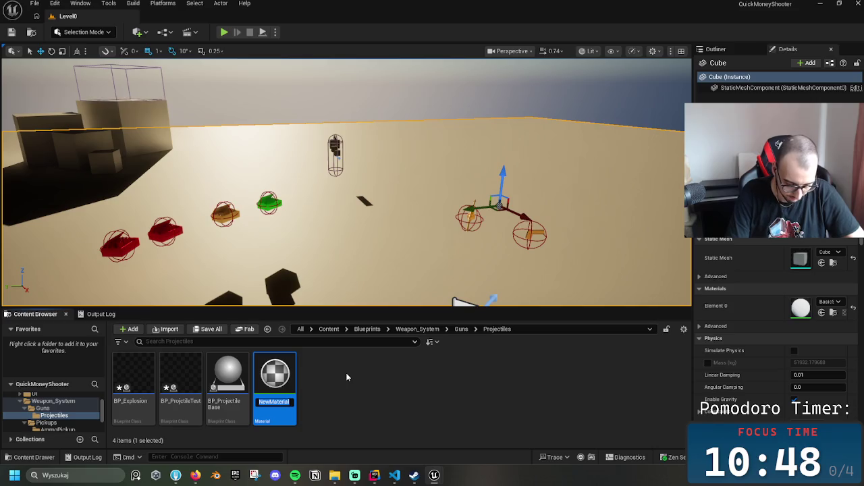
type("M_Explosion")
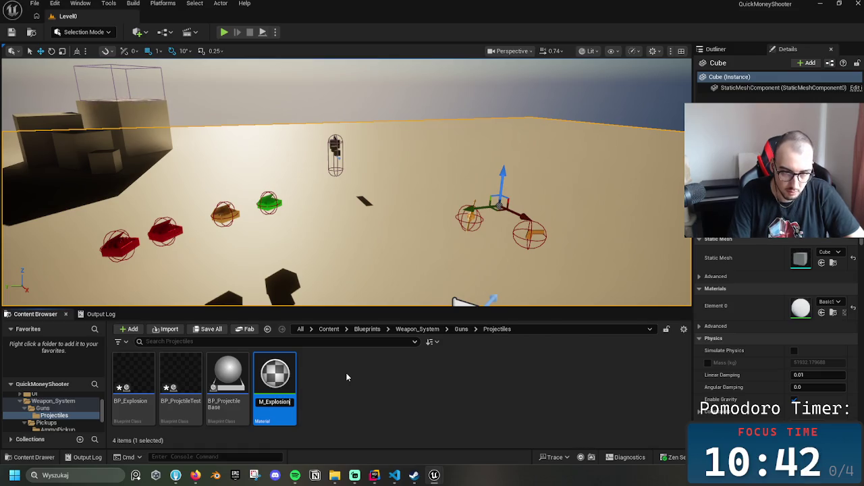
type("erila")
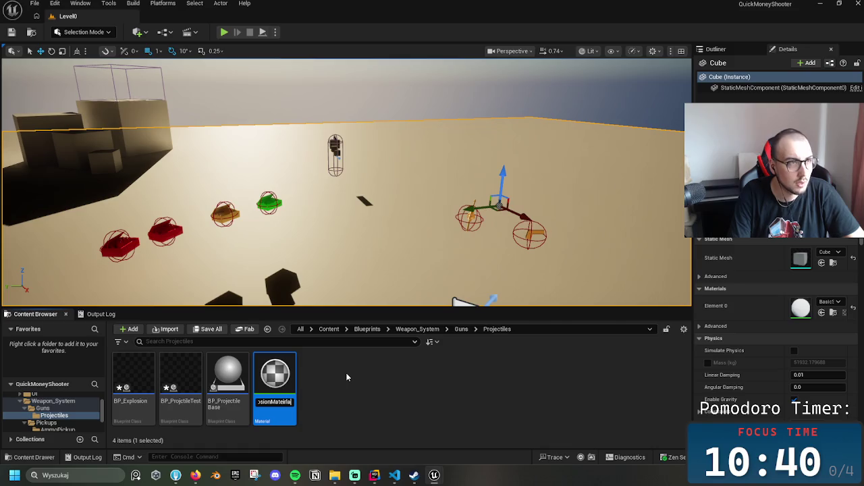
key("BackSpace")
key("BackSpace")
key("BackSpace")
type("ri")
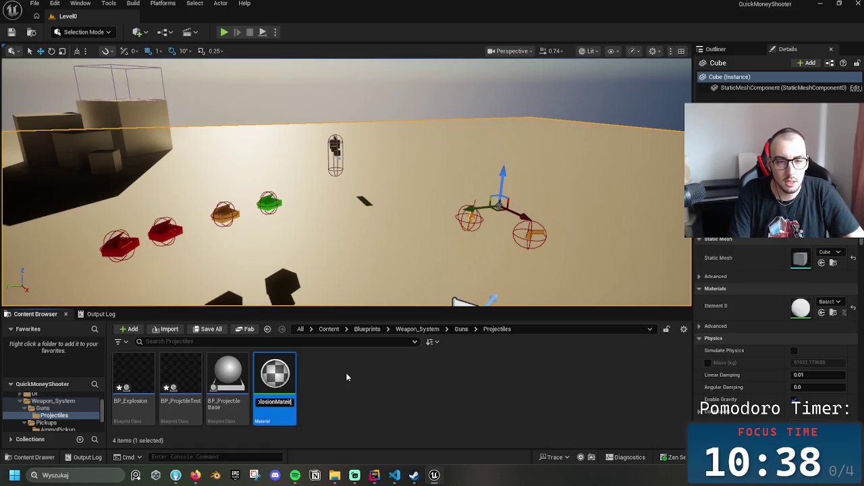
type("al")
key("Return")
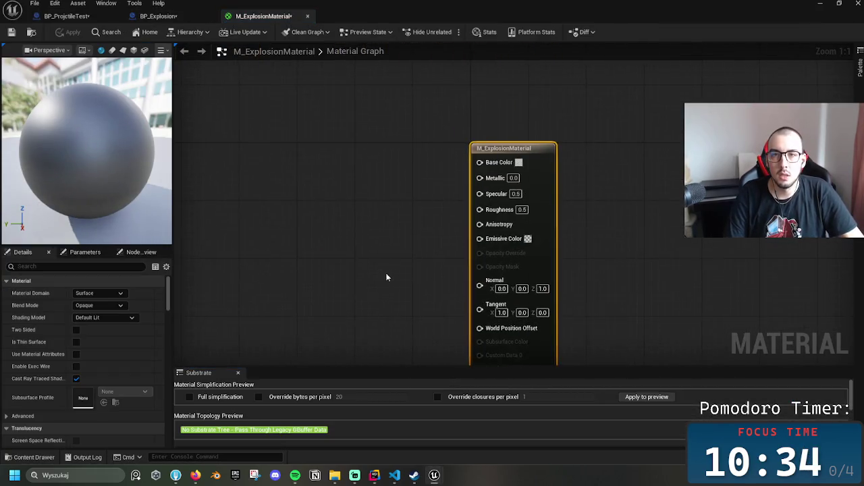
Set M_ExplosionMaterial's Base Color to a bright, fully saturated red
scroll(386, 273, "down", 3)
scroll(407, 224, "up", 2)
left_click(476, 191)
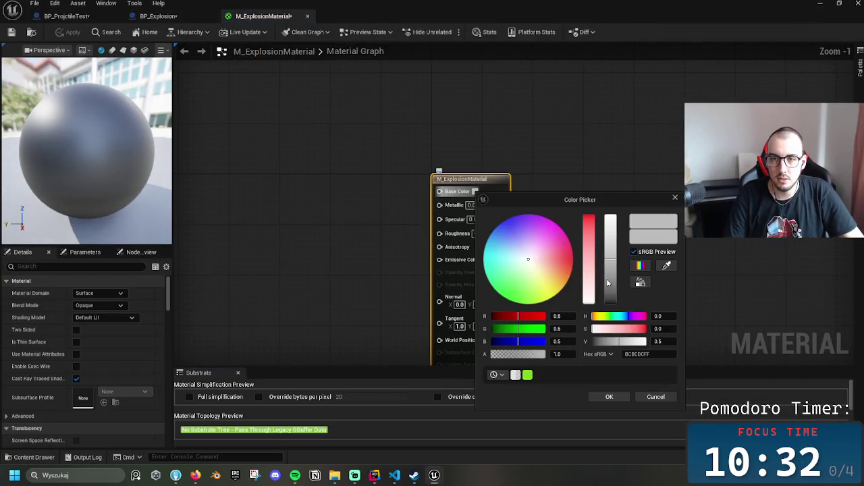
left_click_drag(592, 226, 589, 215)
left_click(608, 243)
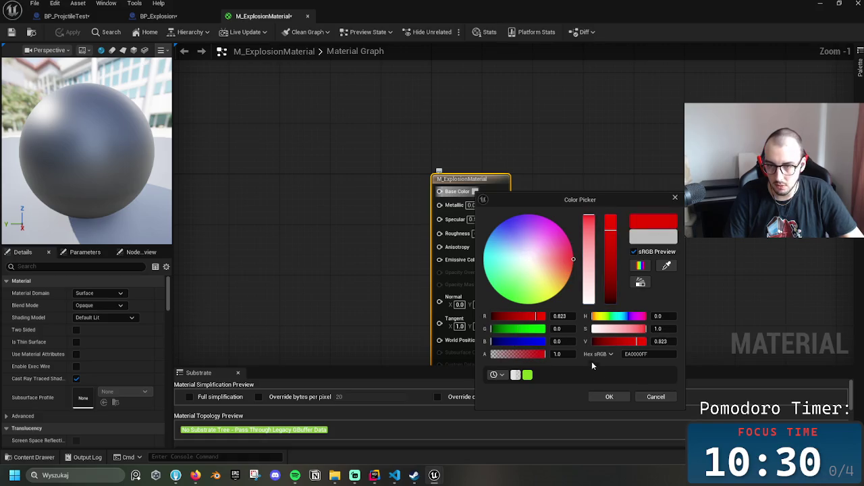
left_click(610, 397)
Change the material's Blend Mode to Masked in the Details panel
scroll(467, 247, "up", 1)
mouse_move(519, 258)
left_mouse_down()
mouse_move(594, 204)
mouse_move(600, 231)
left_mouse_up()
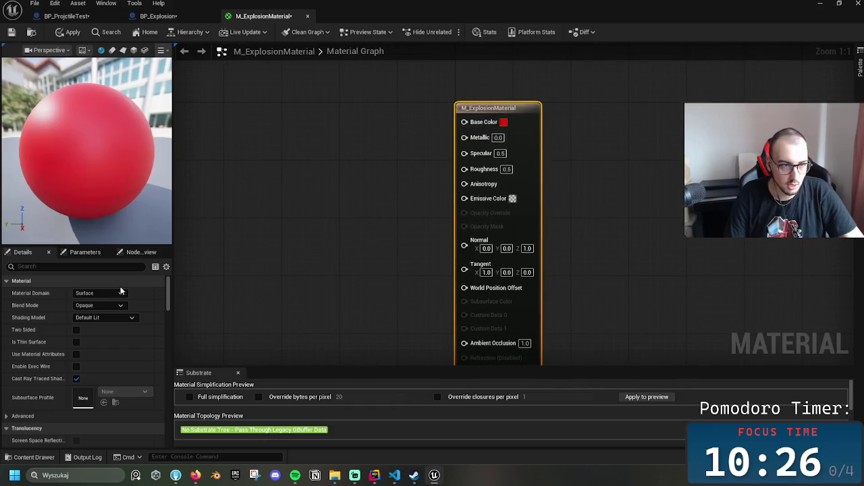
left_click(102, 306)
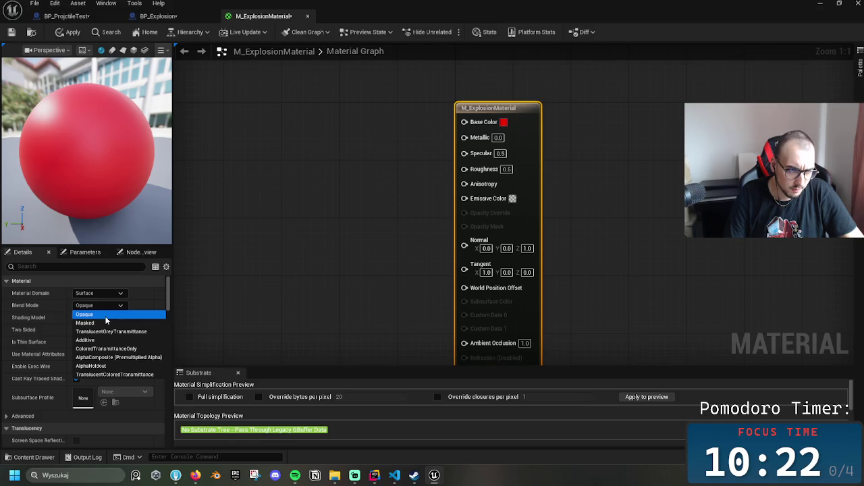
left_click(102, 315)
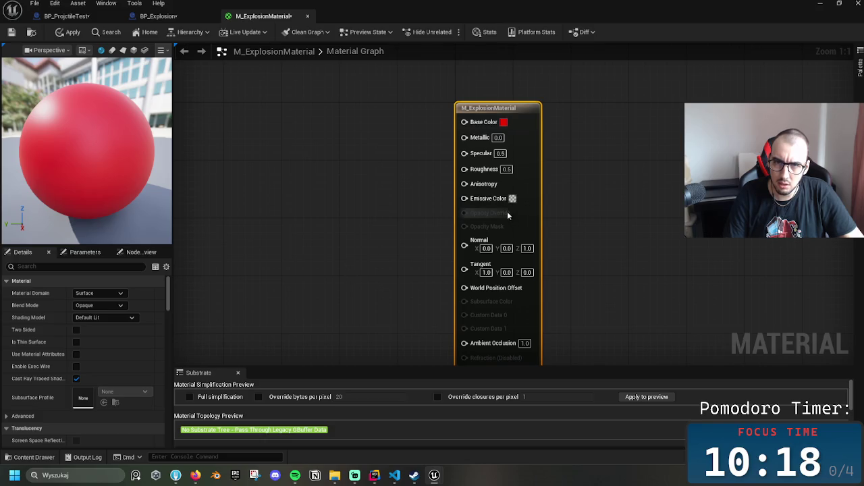
left_click(102, 305)
left_click(111, 319)
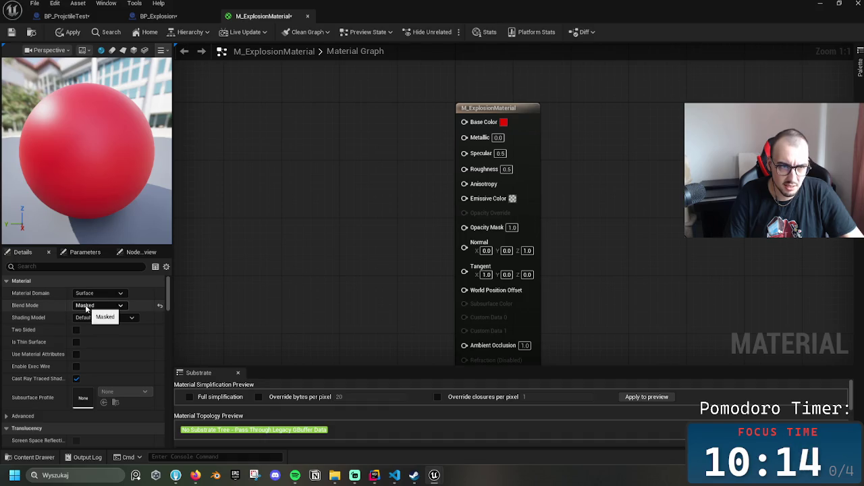
left_click_drag(439, 228, 434, 241)
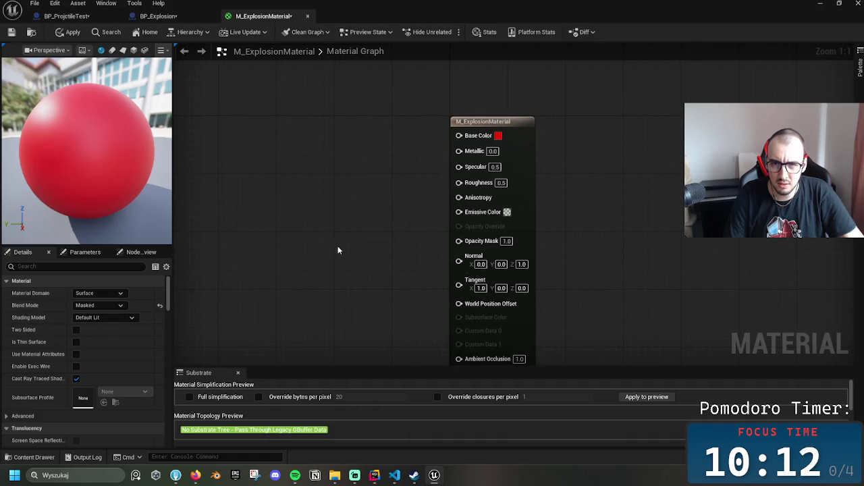
Browse the graph's add-node menu and side panel tabs, returning to the material Details
right_click(399, 254)
left_click(365, 250)
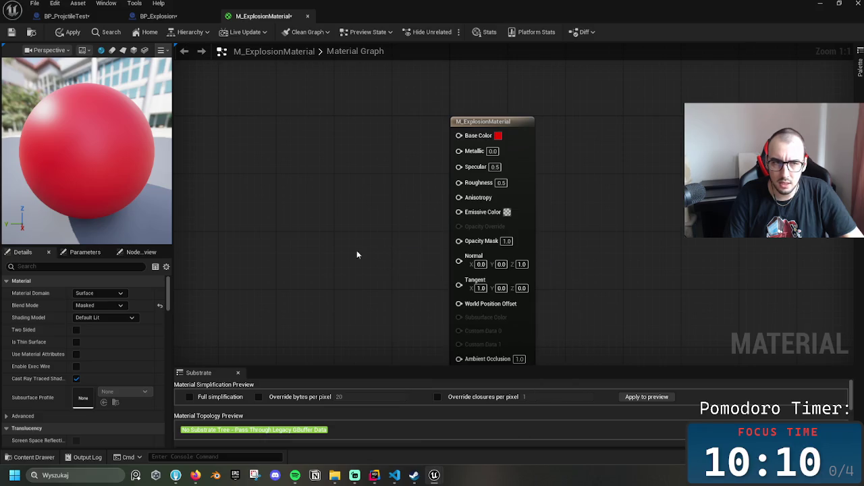
right_click(286, 262)
scroll(301, 291, "down", 15)
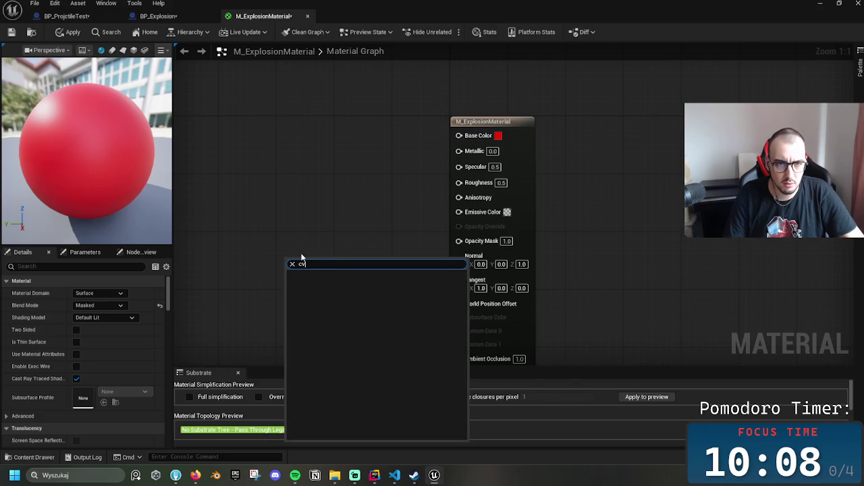
left_click(293, 255)
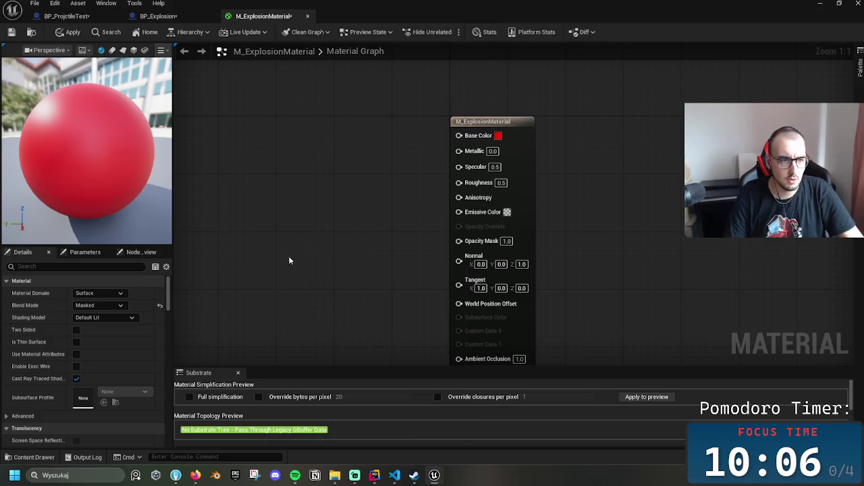
left_click(142, 252)
left_click(85, 251)
left_click(23, 252)
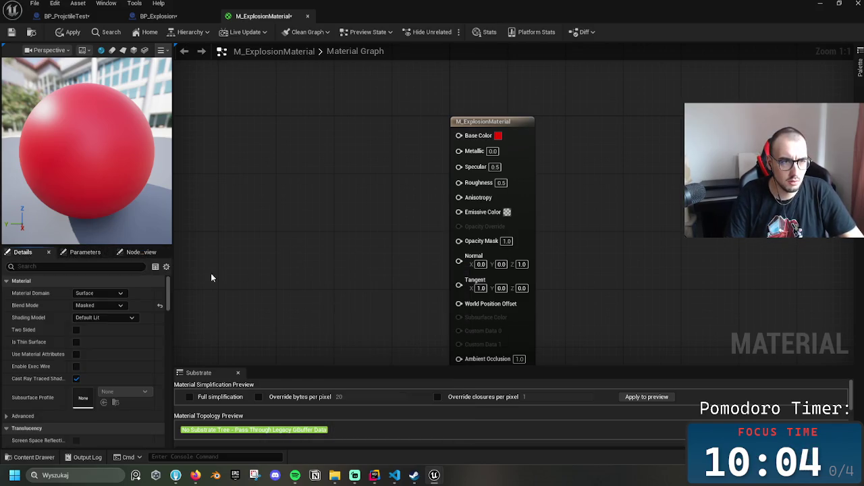
Enter 0.5 as the Opacity Mask value on the material output node
left_click_drag(459, 241, 345, 251)
scroll(448, 324, "down", 5)
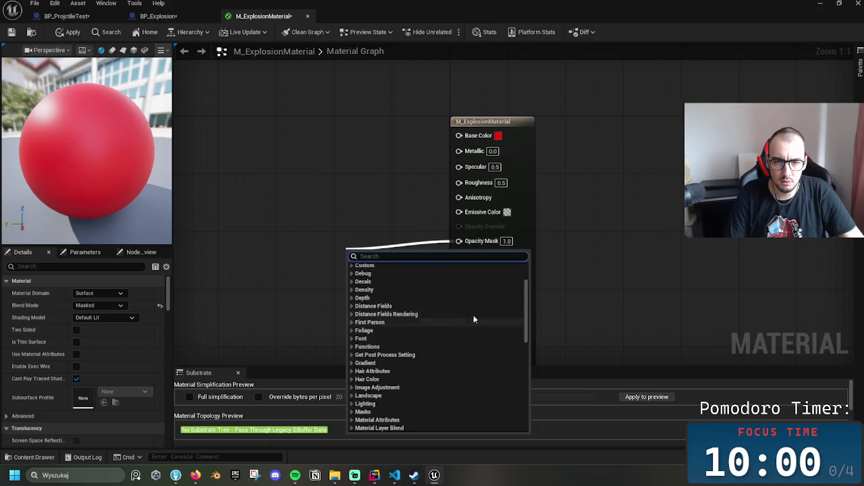
left_click_drag(525, 304, 532, 428)
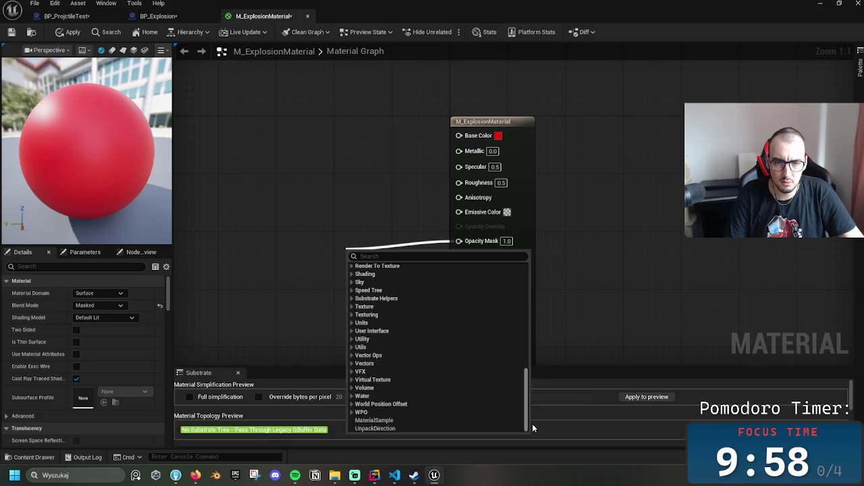
left_click(396, 193)
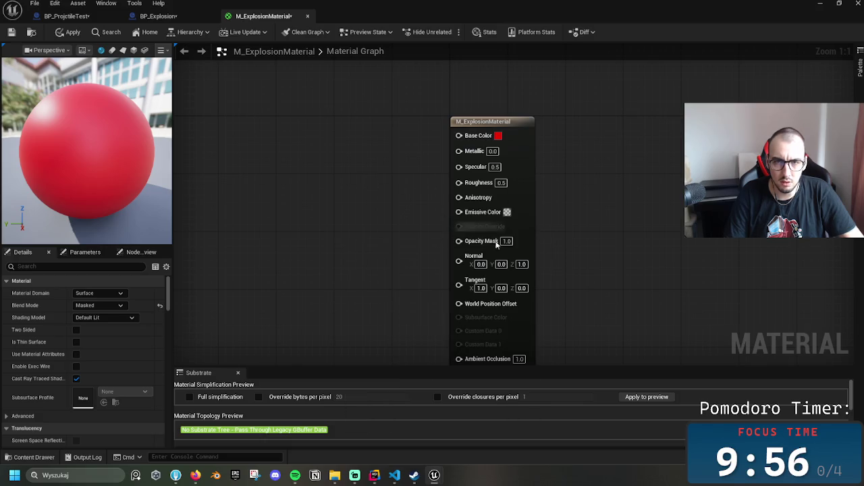
type("0")
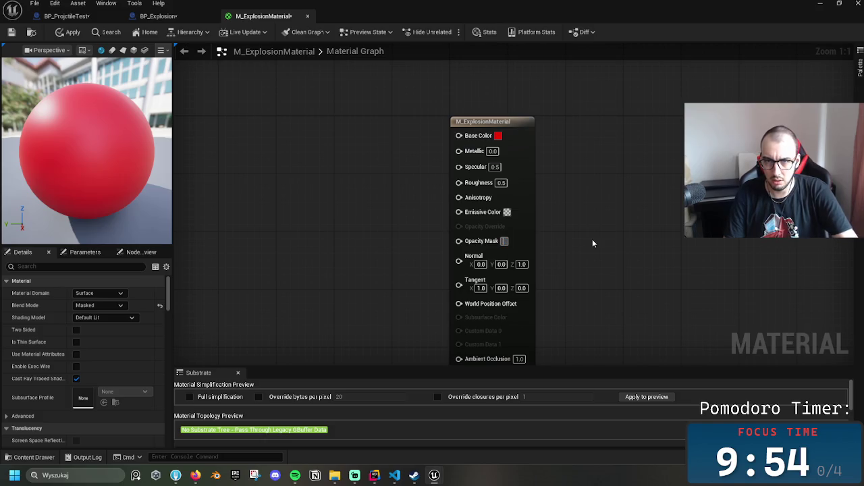
type(".5")
key("Return")
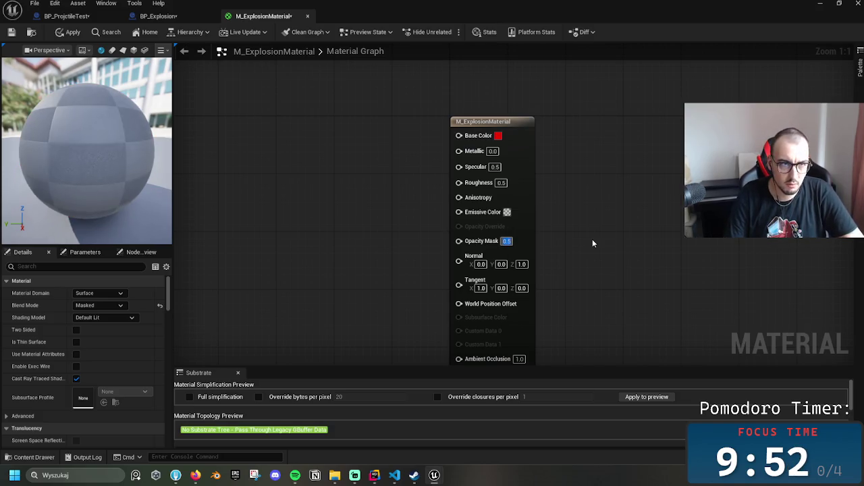
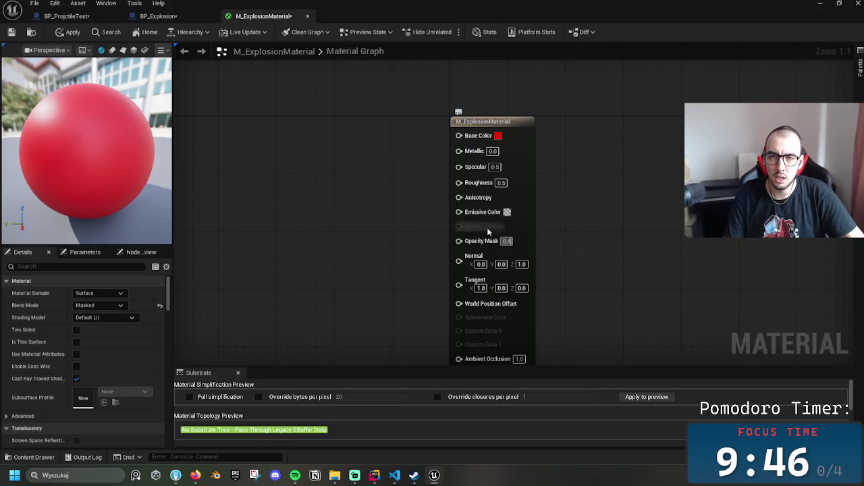
Set the Emissive Color to a fully saturated red in the Color Picker
left_click(507, 212)
left_click(627, 232)
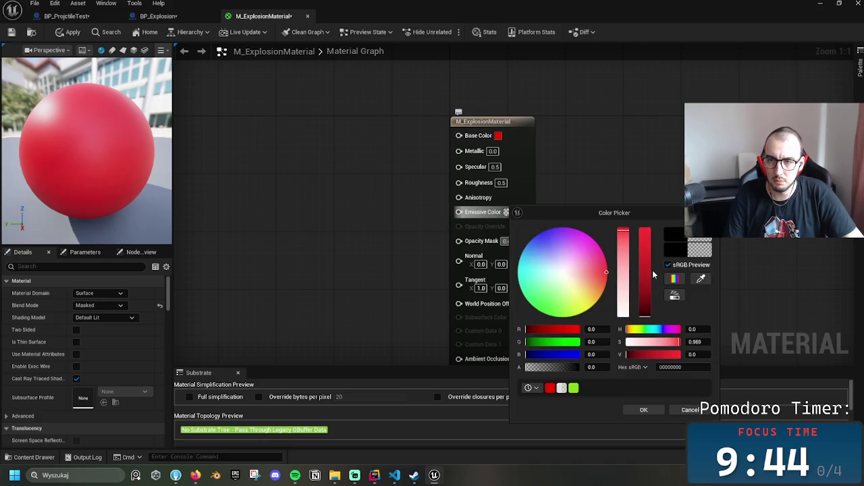
left_click(648, 252)
left_click(656, 410)
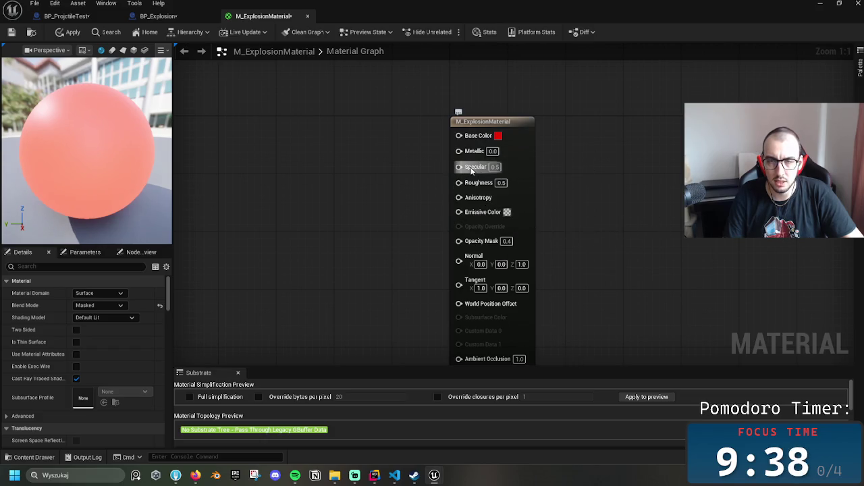
Check the 0.4 Opacity Mask value and apply the changes to the material
scroll(485, 135, "down", 4)
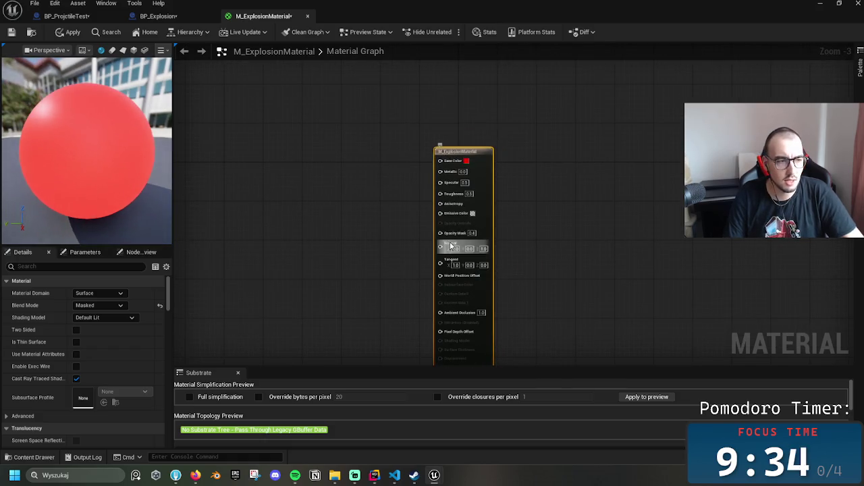
scroll(417, 225, "up", 2)
left_click(479, 233)
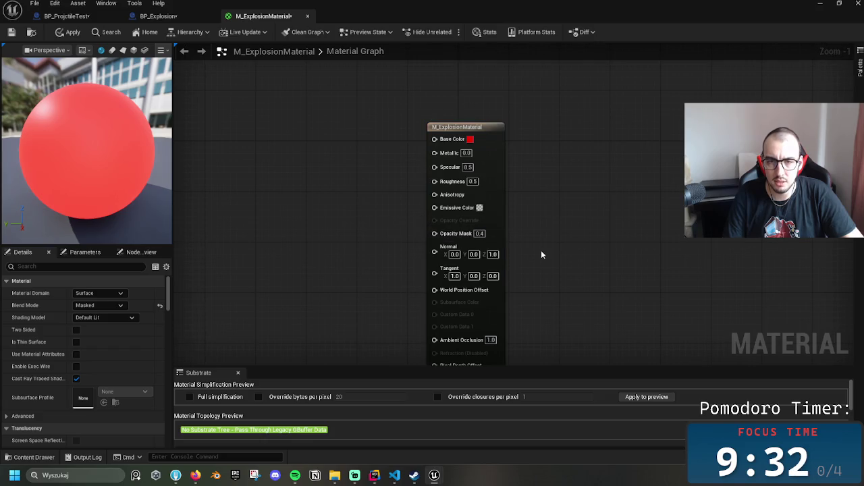
scroll(541, 298, "down", 2)
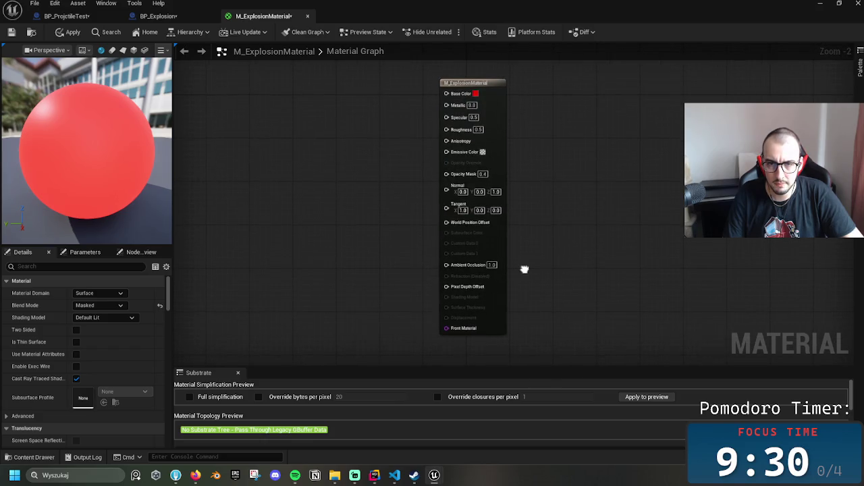
left_click(68, 31)
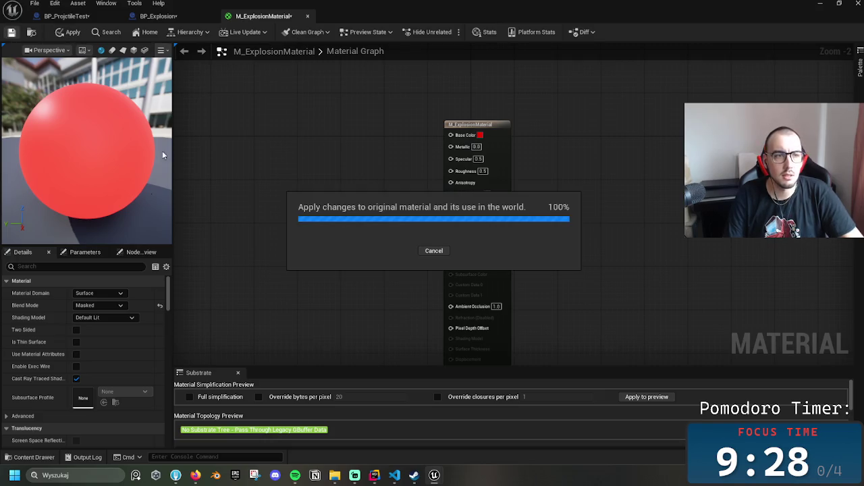
Look through the material domain list without changing it, then show the Parameters and nodes overview panels
left_click(103, 294)
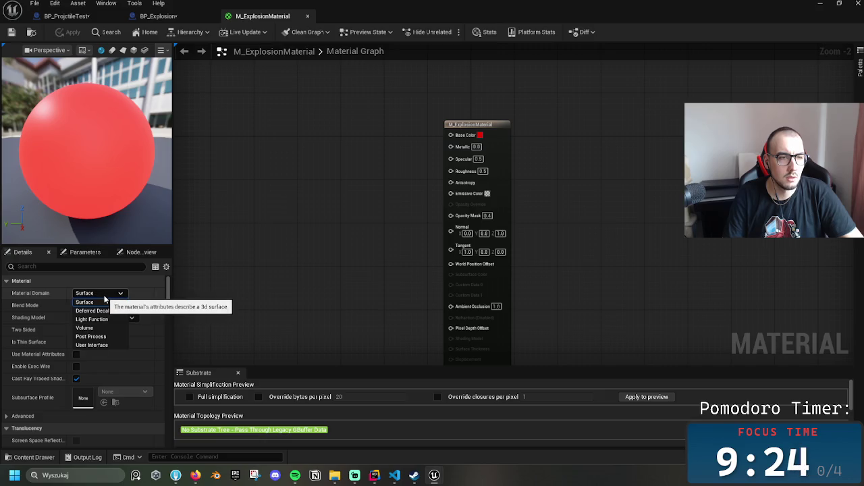
left_click(106, 298)
left_click(106, 294)
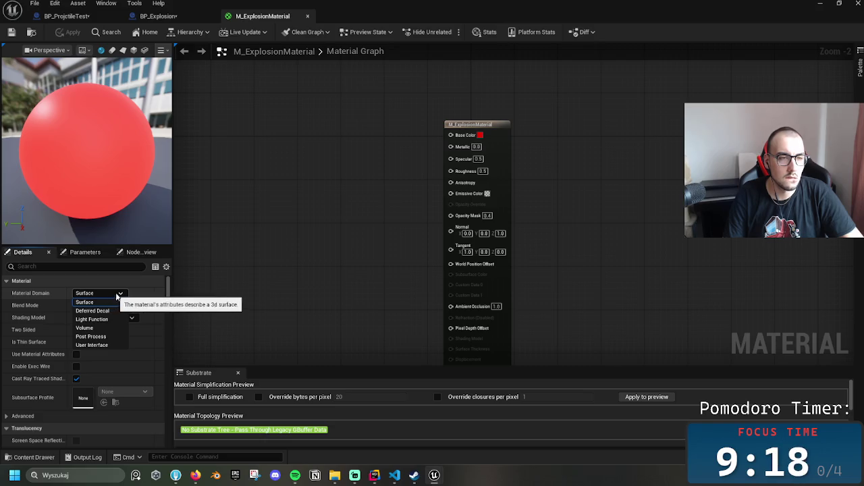
left_click(86, 254)
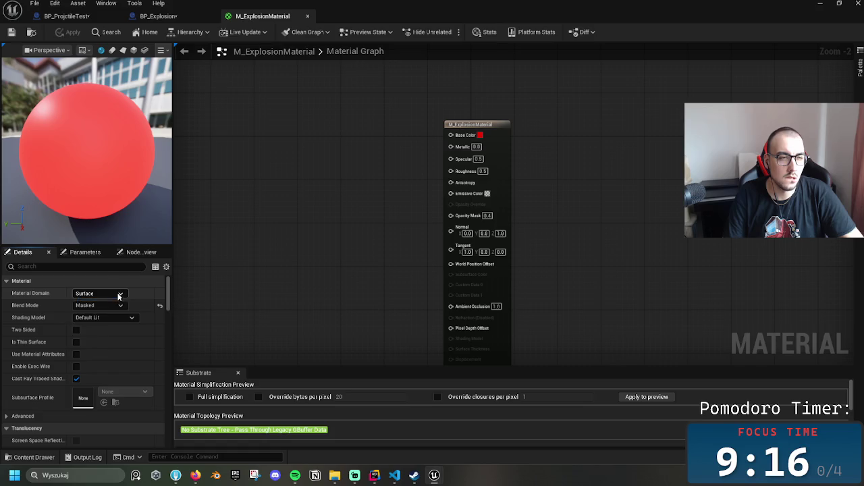
left_click(87, 254)
left_click(104, 252)
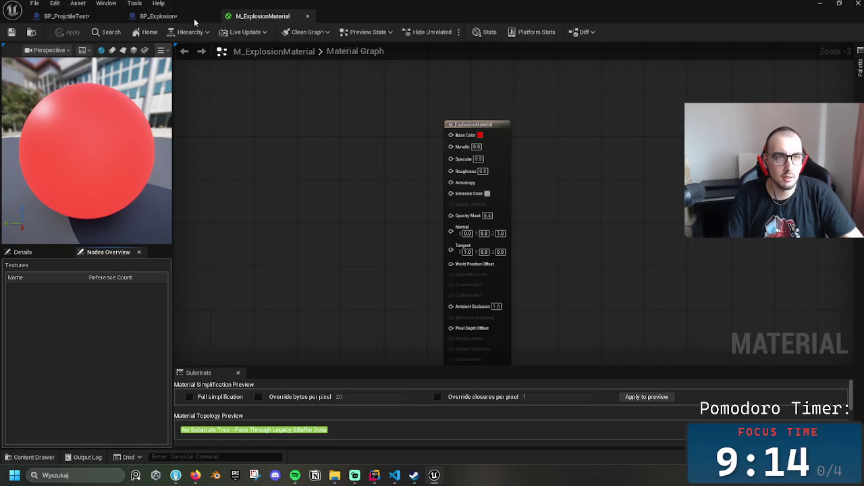
Compile BP_Explosion and browse the Content Drawer to Blueprints/Weapon_System/Guns/Projectiles
left_click(162, 16)
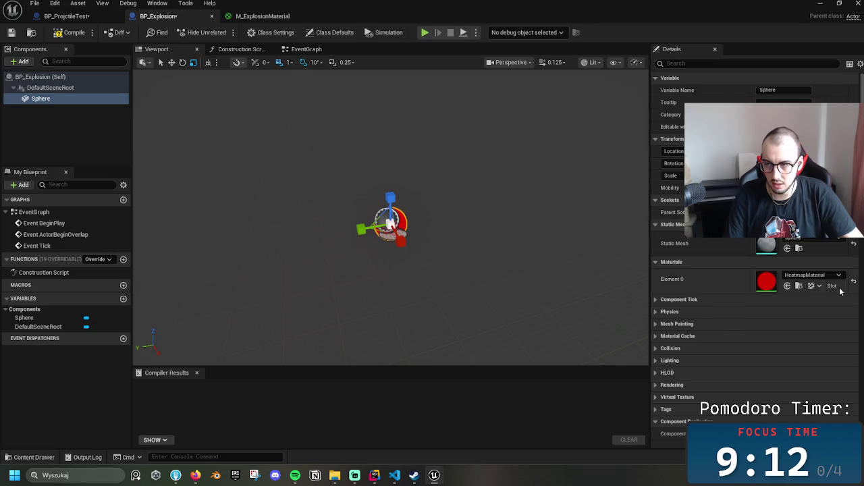
left_click(72, 33)
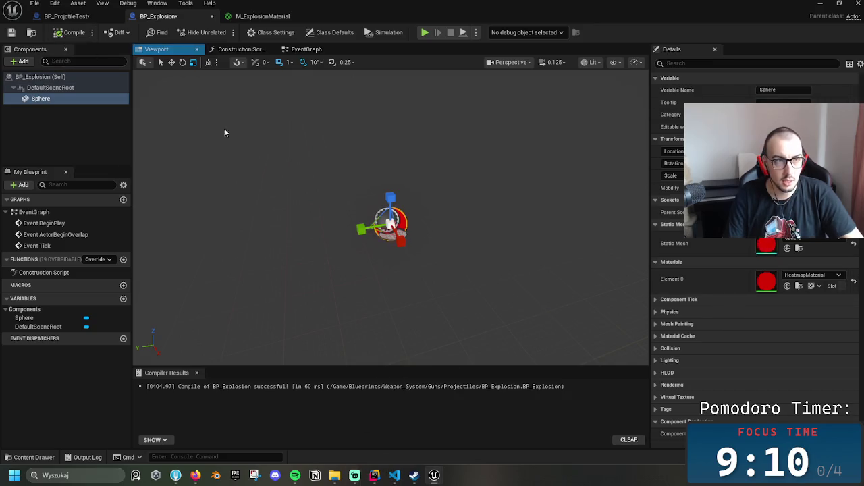
key("ctrl+space")
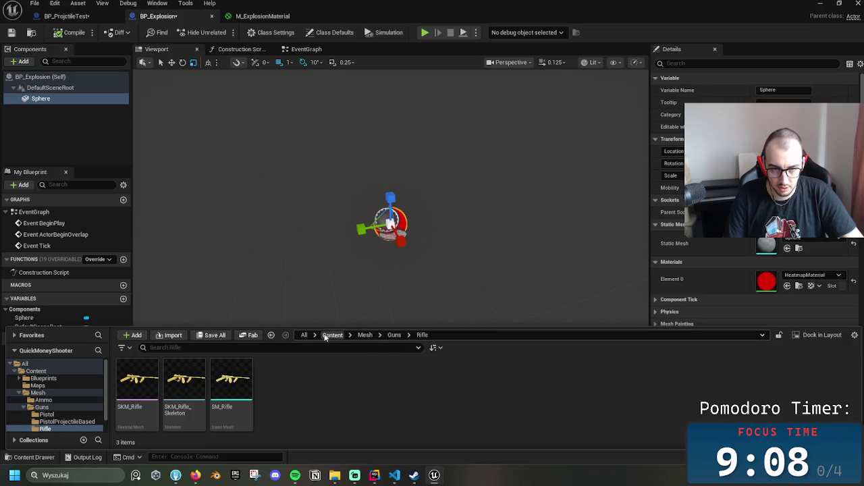
left_click(332, 335)
left_click(183, 392)
double_click(137, 381)
double_click(231, 385)
left_click(142, 392)
double_click(141, 391)
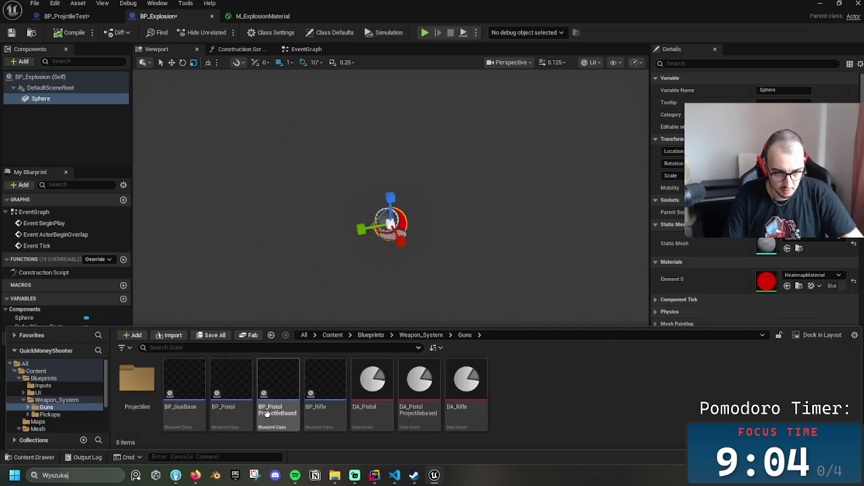
double_click(137, 385)
Duplicate M_ExplosionMaterial, then delete the unwanted copy
left_click(297, 397)
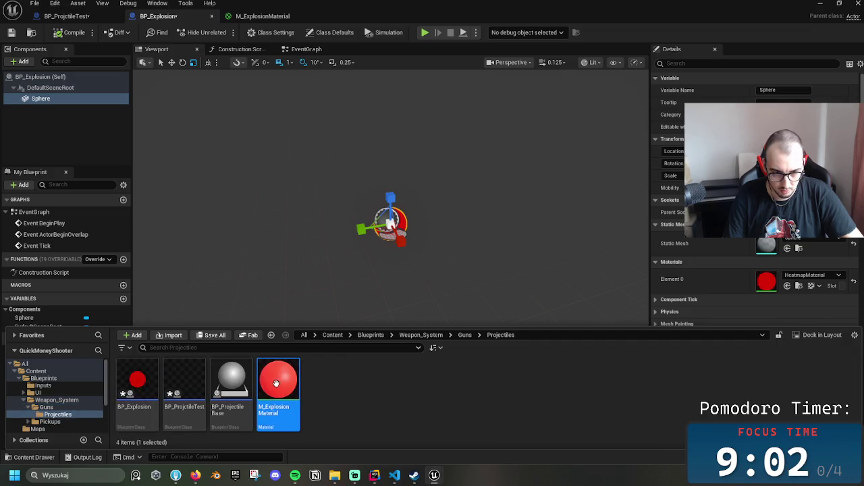
right_click(281, 381)
key("Escape")
key("ctrl+d")
key("Return")
key("Delete")
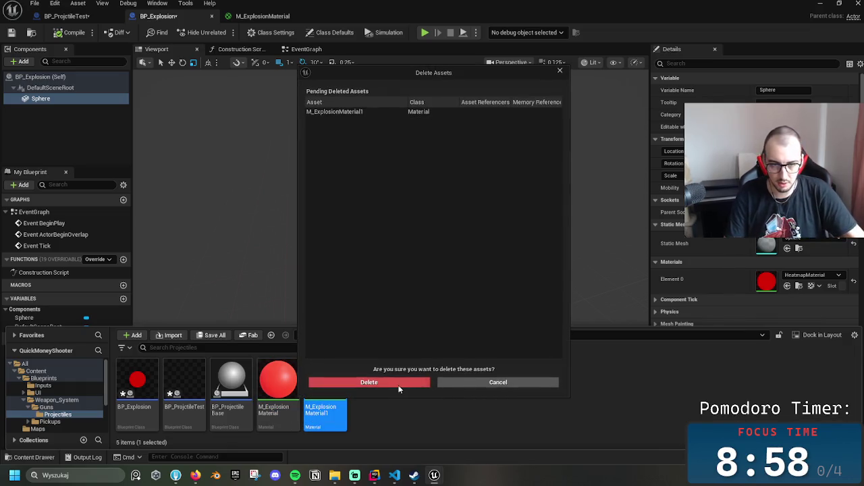
left_click(369, 382)
Create a material instance of M_ExplosionMaterial, assign it to the Sphere's Element 0, and save
right_click(284, 388)
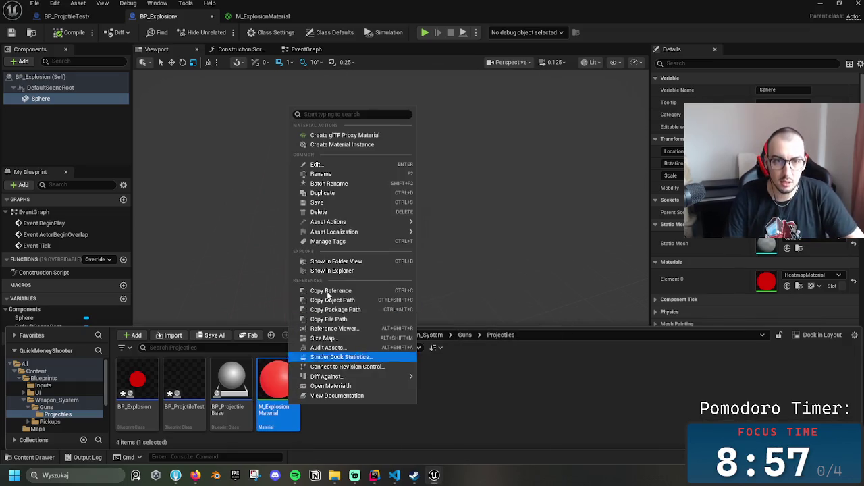
left_click(368, 146)
key("Return")
mouse_move(326, 388)
left_mouse_down()
mouse_move(736, 237)
mouse_move(763, 279)
left_mouse_up()
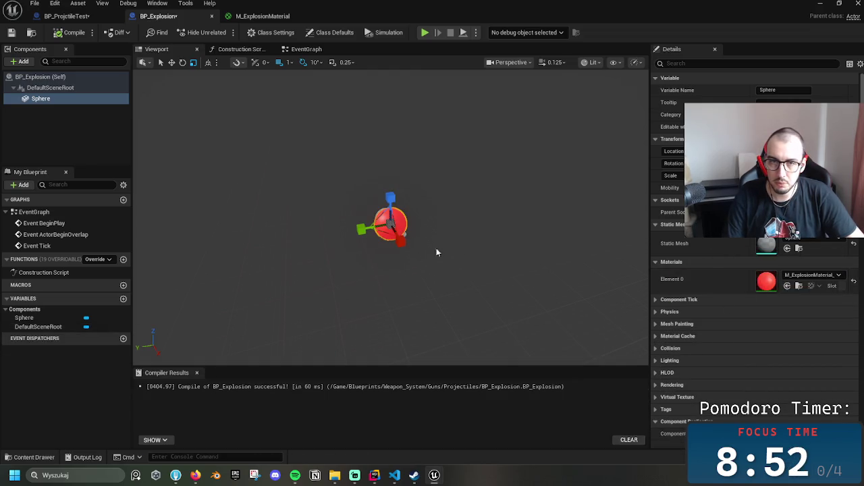
scroll(427, 250, "up", 5)
scroll(418, 222, "up", 2)
scroll(418, 222, "down", 6)
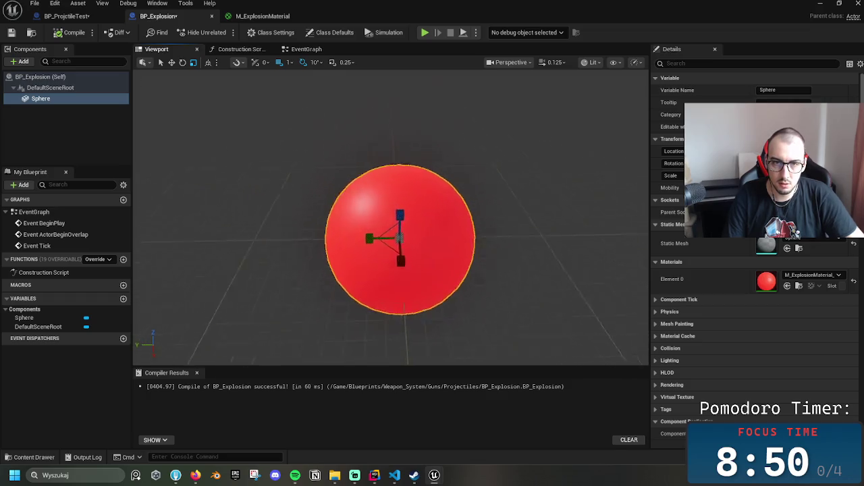
left_click(14, 33)
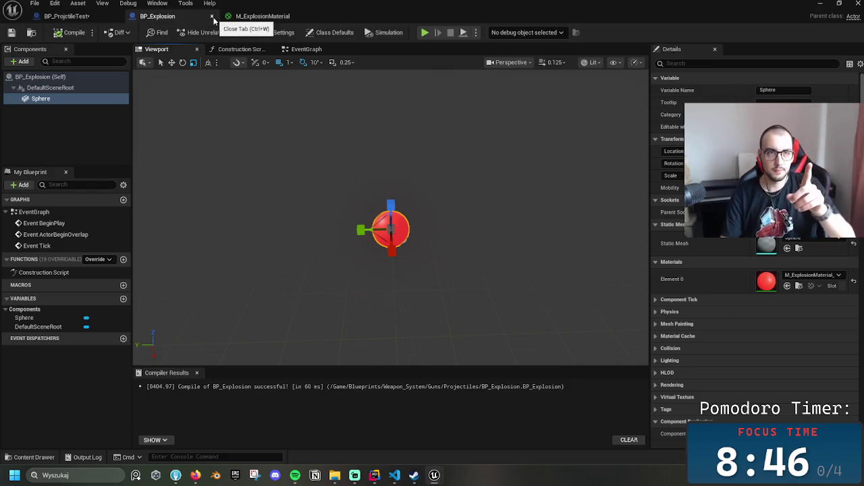
Set BP_ProjctileTest's SpawnActor class to BP_Explosion
left_click(102, 16)
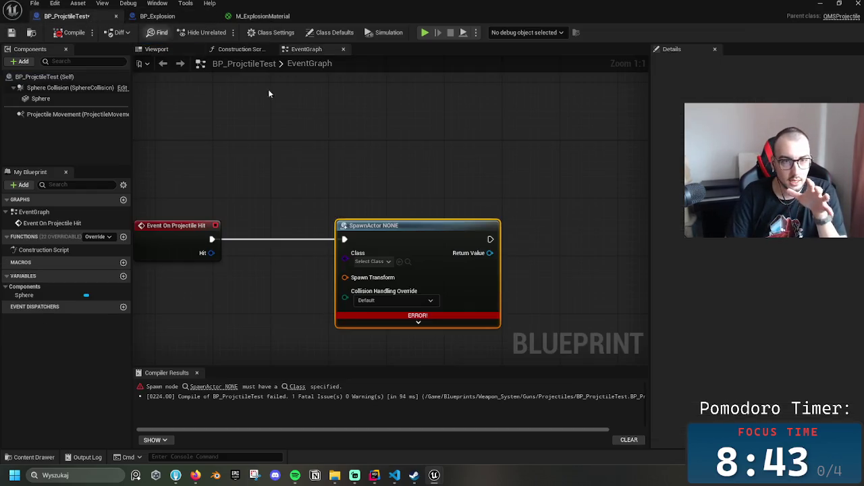
left_click(373, 262)
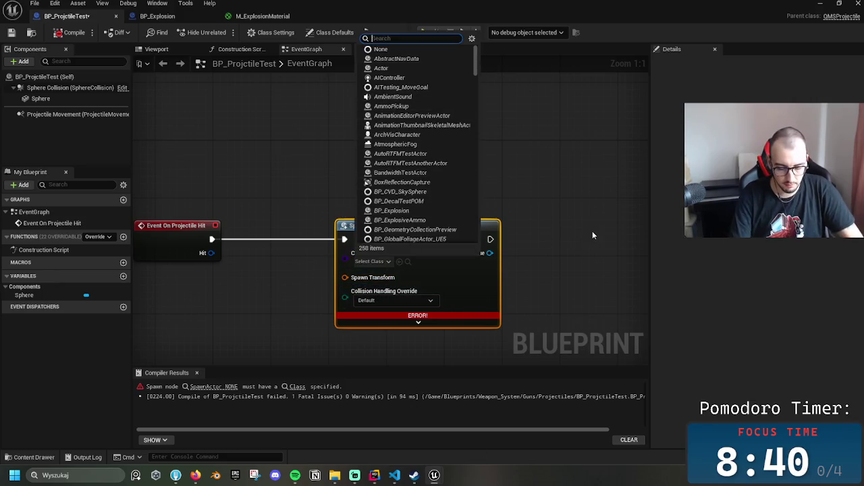
type("BP_Ex")
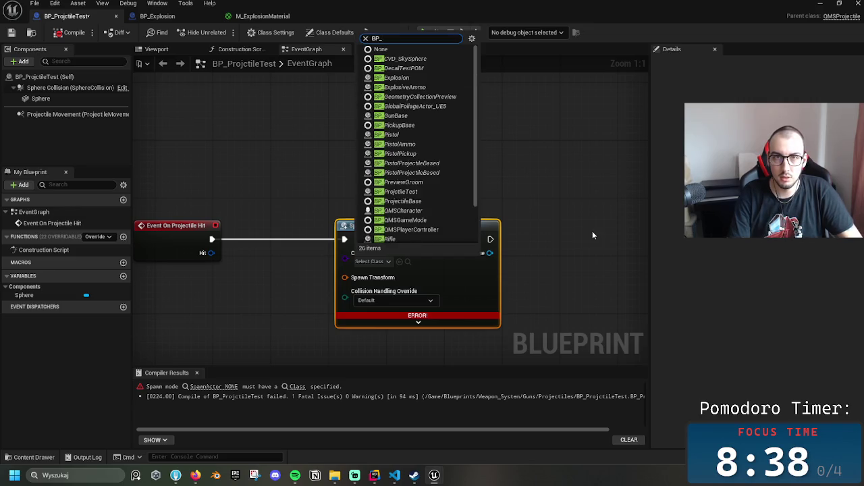
key("Down")
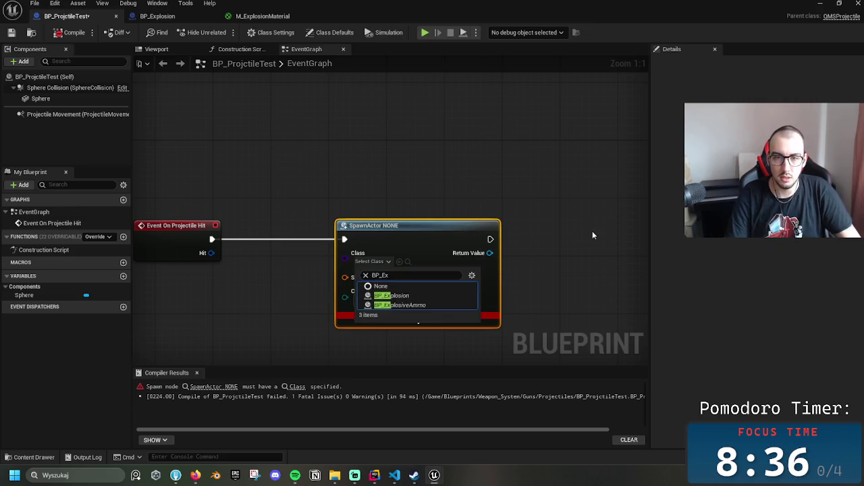
left_click(401, 297)
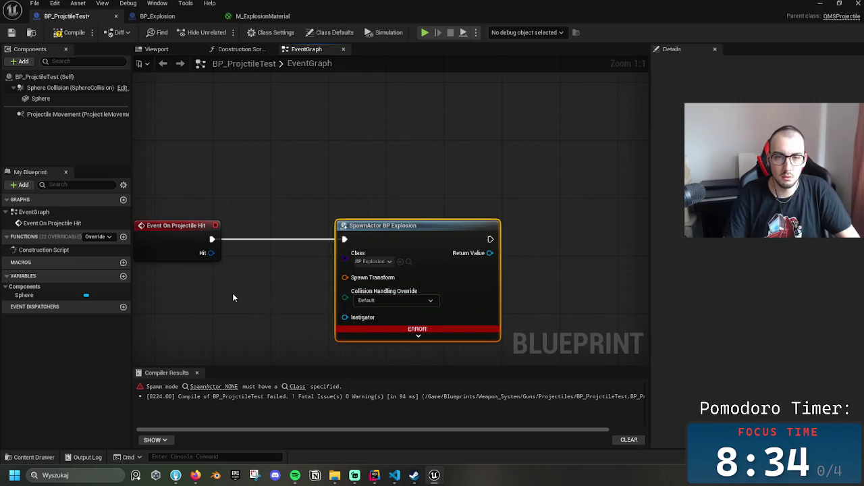
left_click_drag(297, 303, 265, 303)
left_click_drag(307, 337, 330, 308)
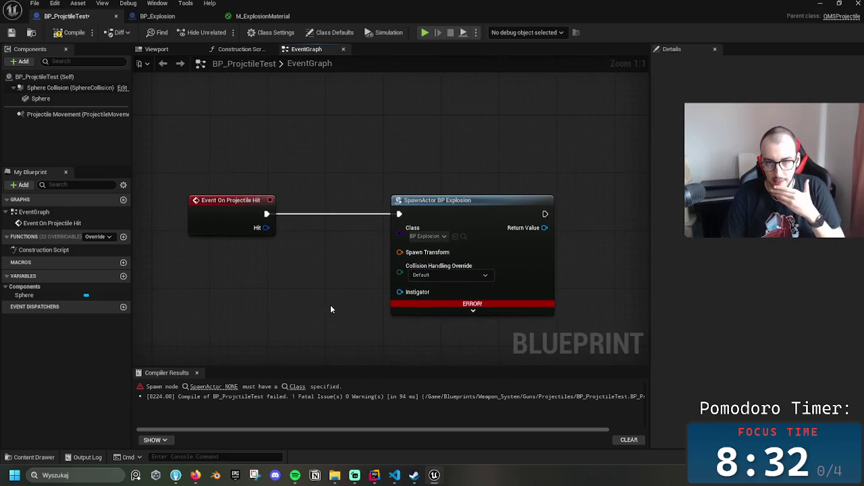
Add a Get Actor Location node feeding the SpawnActor's Spawn Transform
right_click(275, 290)
type("actor")
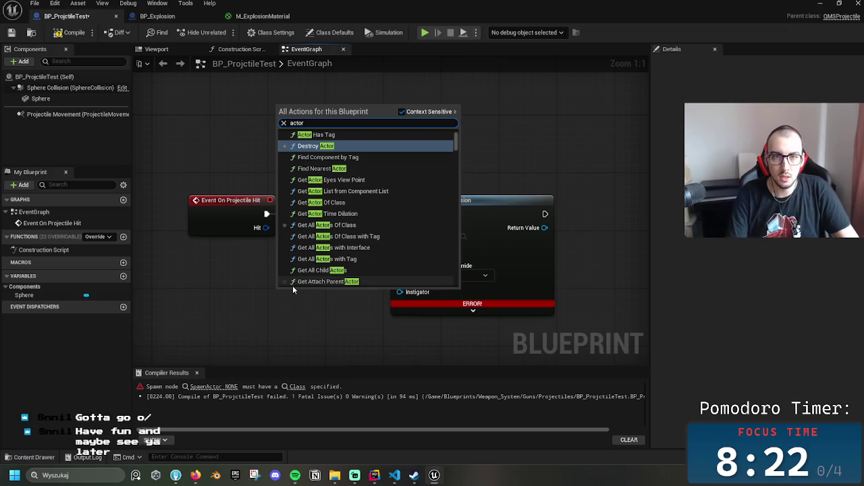
type(" locat")
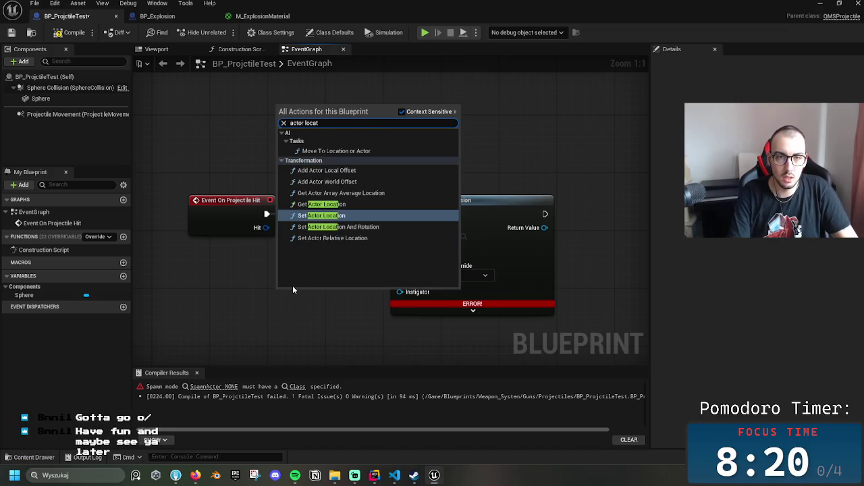
key("Up")
key("Return")
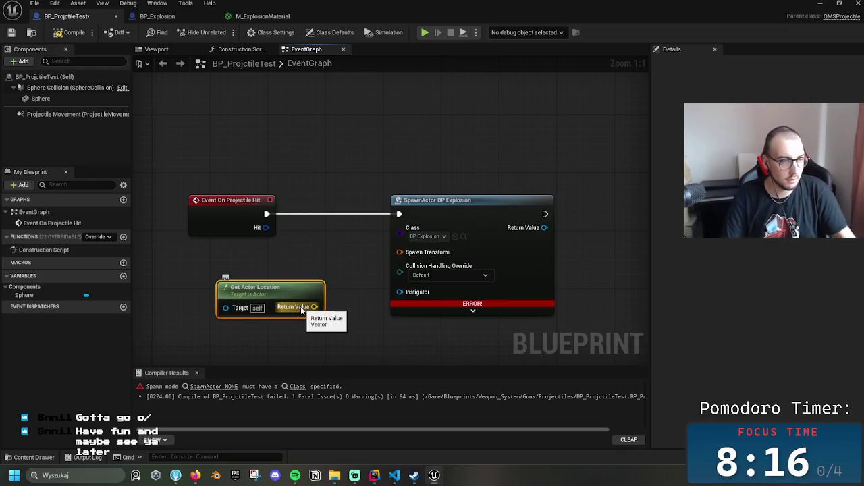
mouse_move(314, 307)
left_mouse_down()
mouse_move(338, 305)
mouse_move(409, 254)
left_mouse_up()
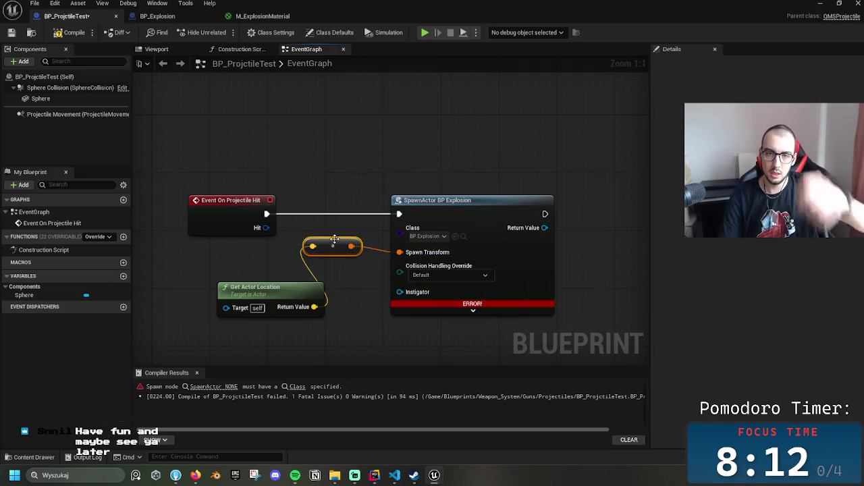
left_click_drag(250, 283, 220, 270)
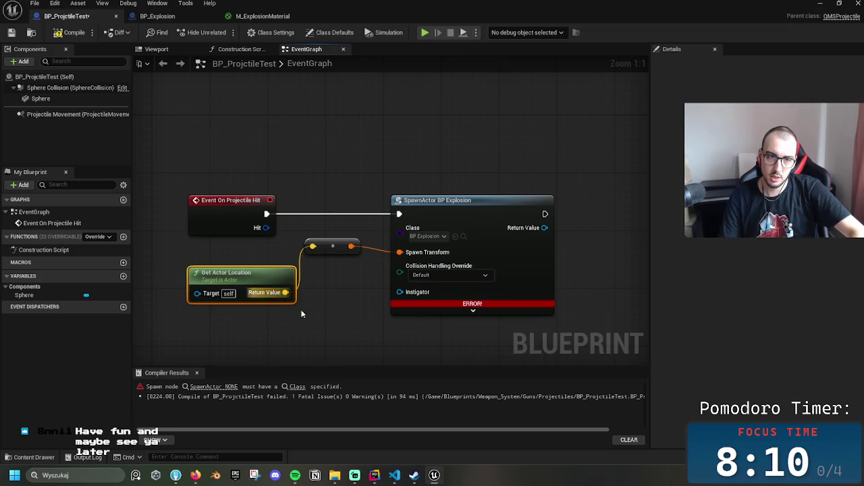
left_click_drag(338, 255, 337, 284)
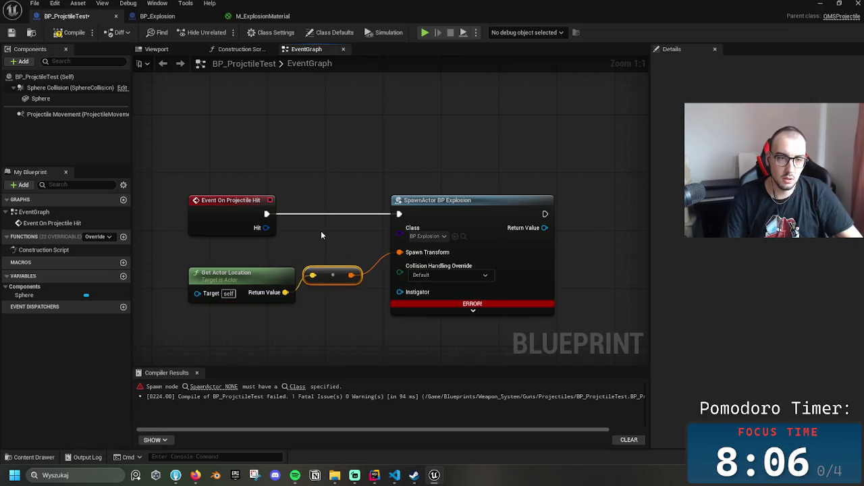
Recompile to clear the error, tidy the reroute node, and save BP_ProjctileTest
key("F7")
mouse_move(331, 282)
left_mouse_down()
mouse_move(337, 289)
mouse_move(573, 279)
mouse_move(470, 280)
mouse_move(477, 269)
left_mouse_up()
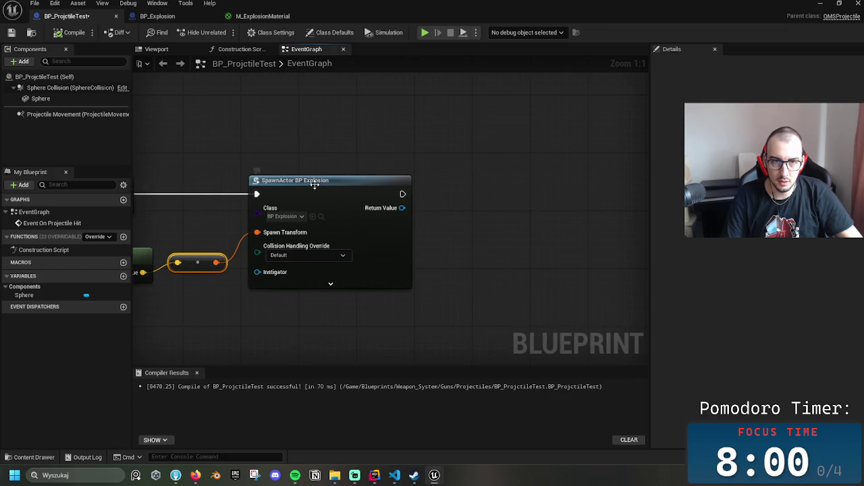
scroll(443, 254, "down", 1)
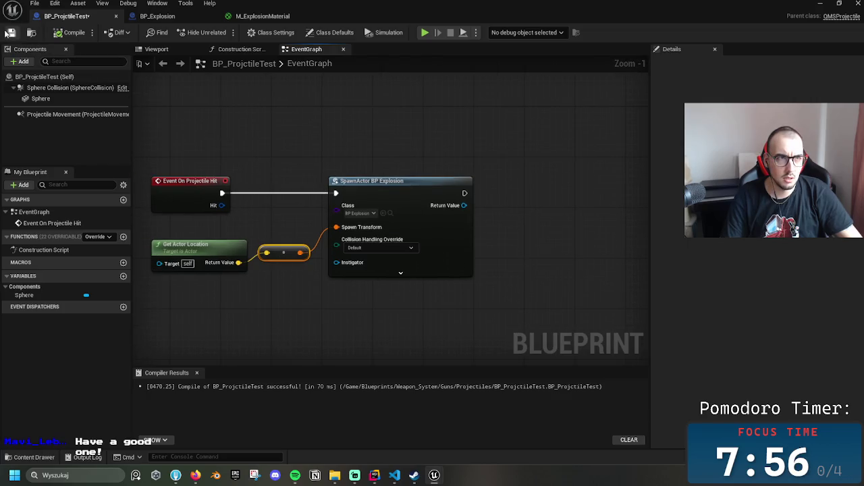
left_click(11, 32)
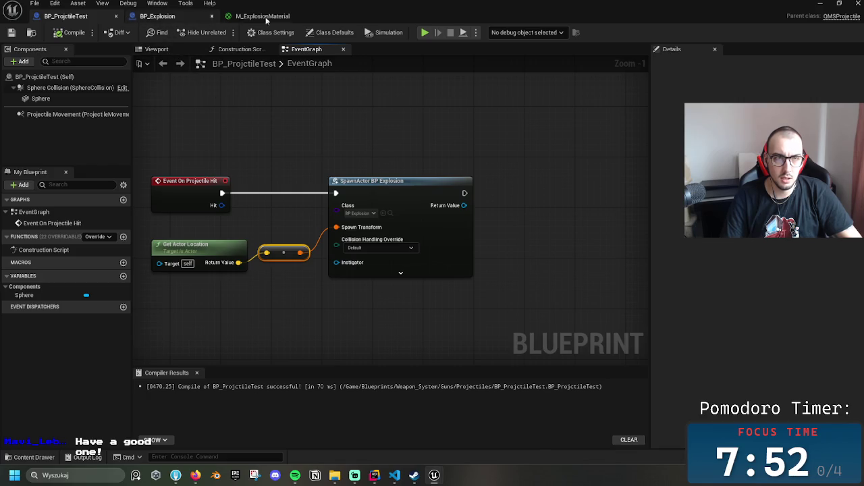
left_click(820, 3)
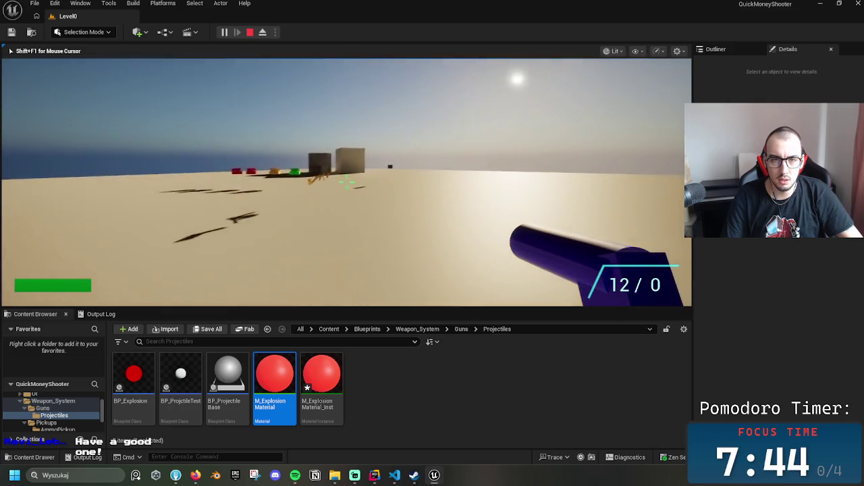
Fire all twelve projectiles in the running level, then end the play session
left_click(346, 181)
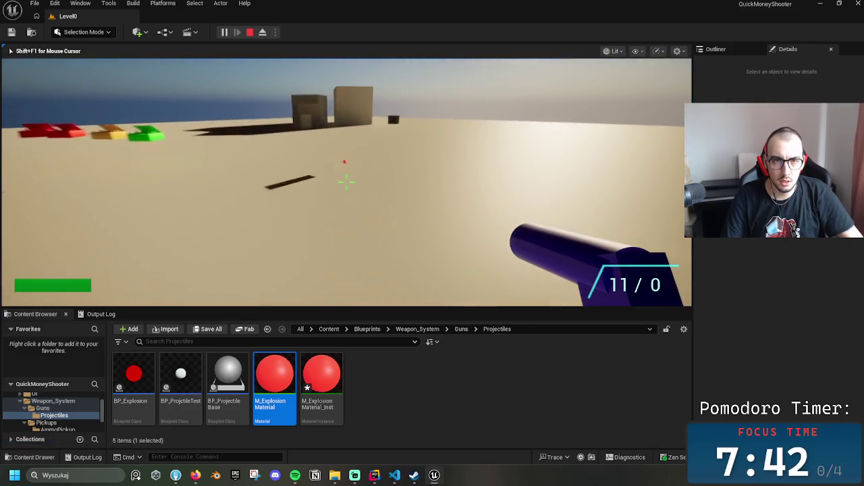
left_click(345, 181)
left_click(345, 181)
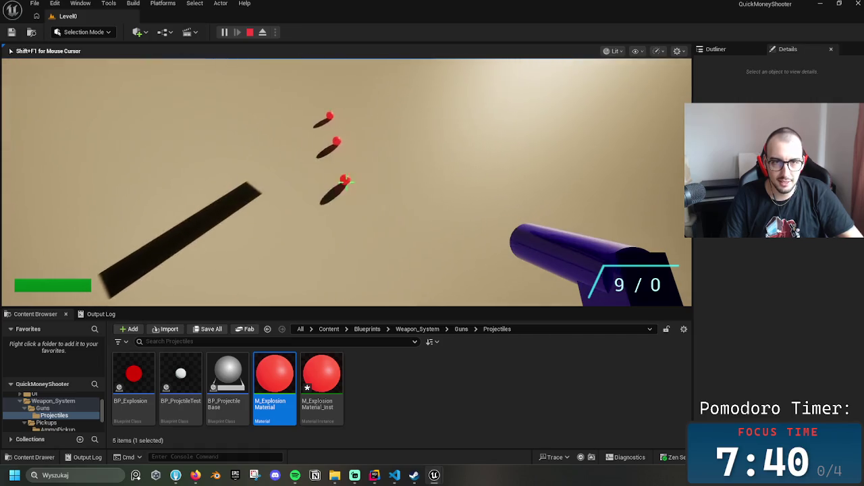
left_click(345, 181)
left_click(345, 181)
left_click(346, 181)
left_click(346, 181)
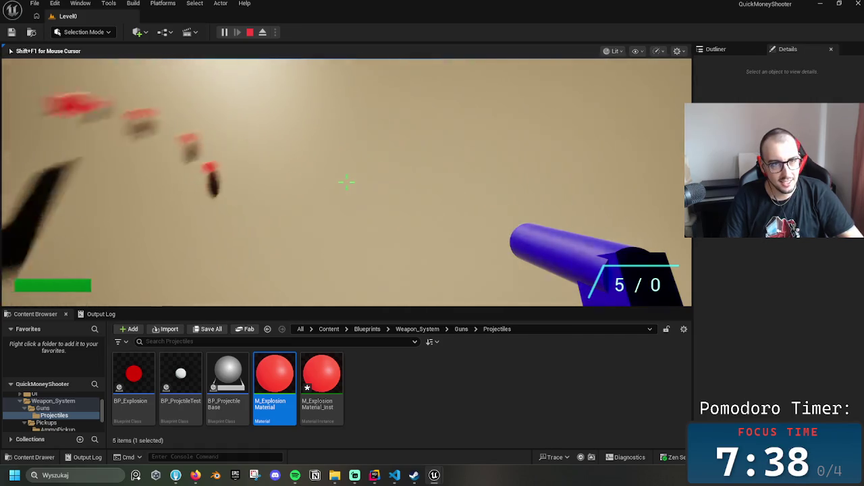
left_click(345, 181)
left_click(346, 181)
left_click(346, 181)
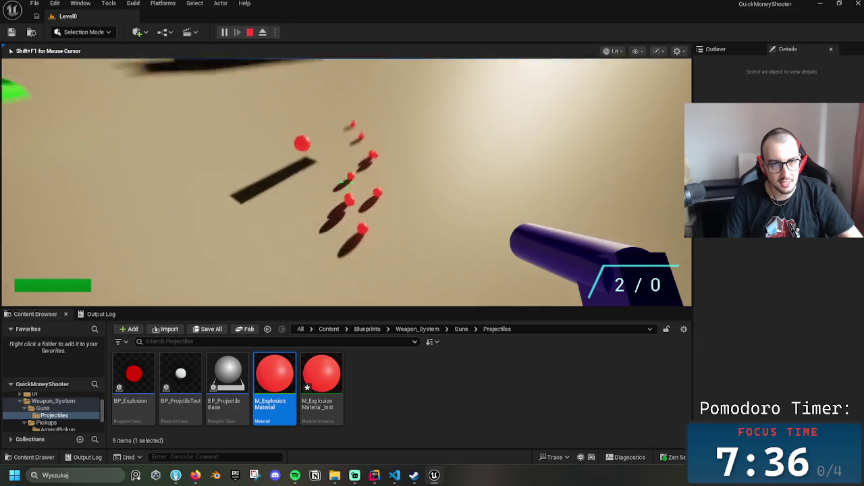
left_click(346, 181)
left_click(346, 181)
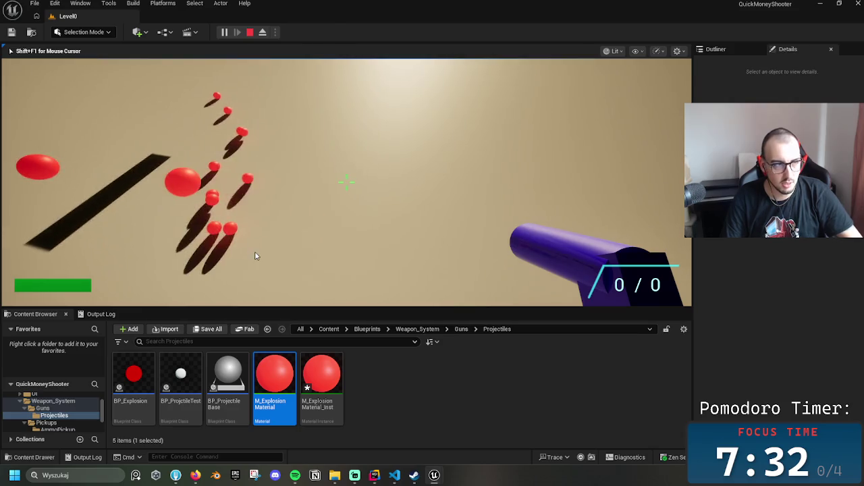
key("Escape")
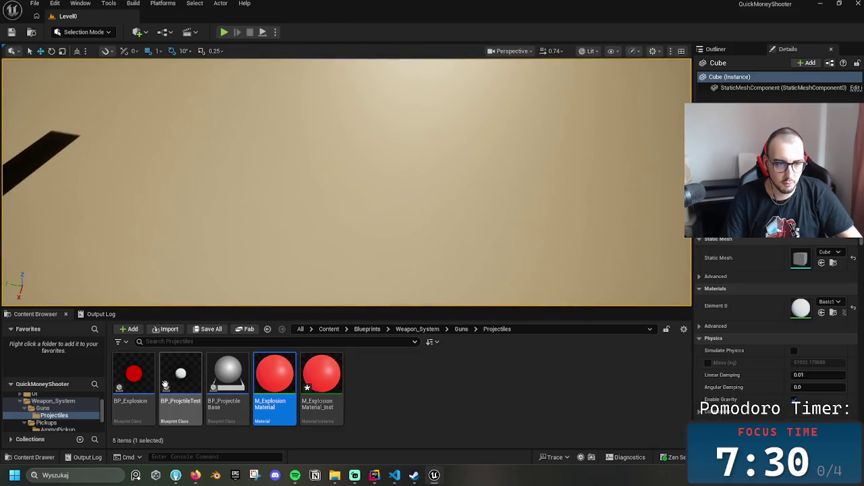
double_click(134, 377)
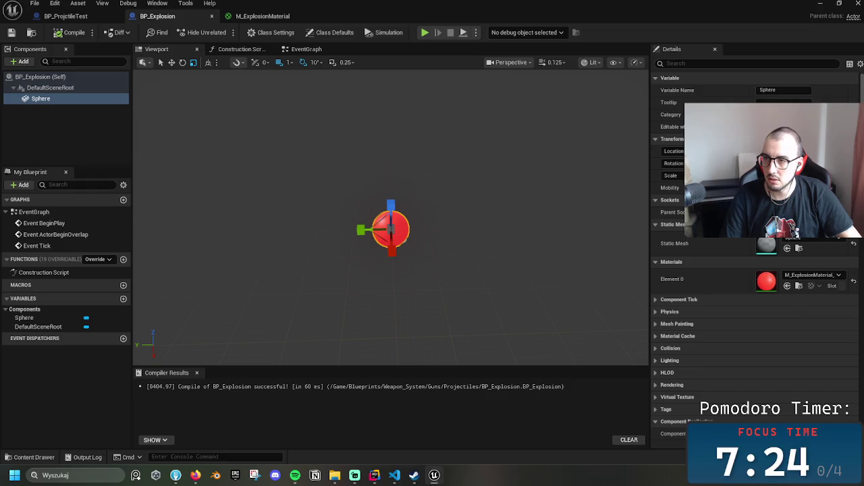
Change the Sphere's collision Object Type via a 'collis' Details search, then compile and save
mouse_move(859, 135)
left_mouse_down()
mouse_move(858, 318)
mouse_move(856, 37)
left_mouse_up()
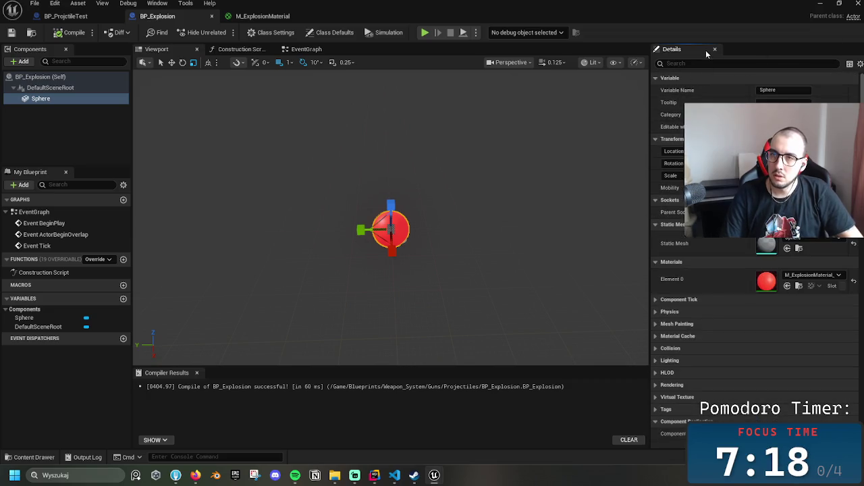
type("collis")
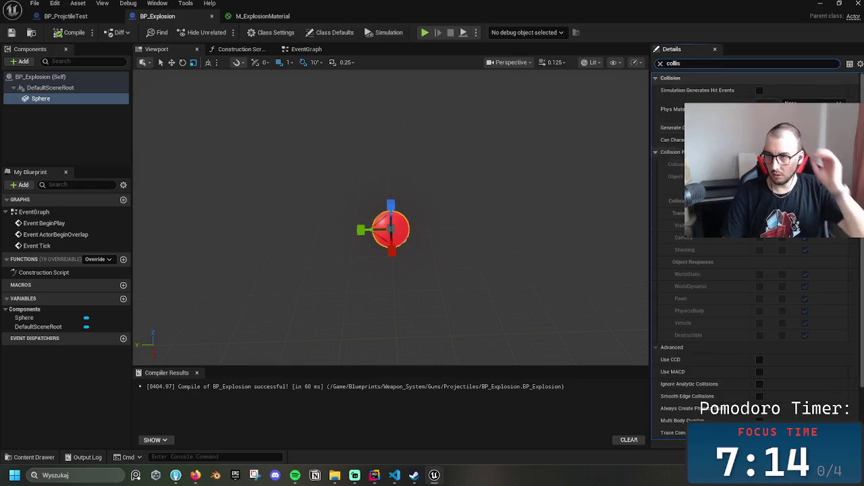
left_click(783, 176)
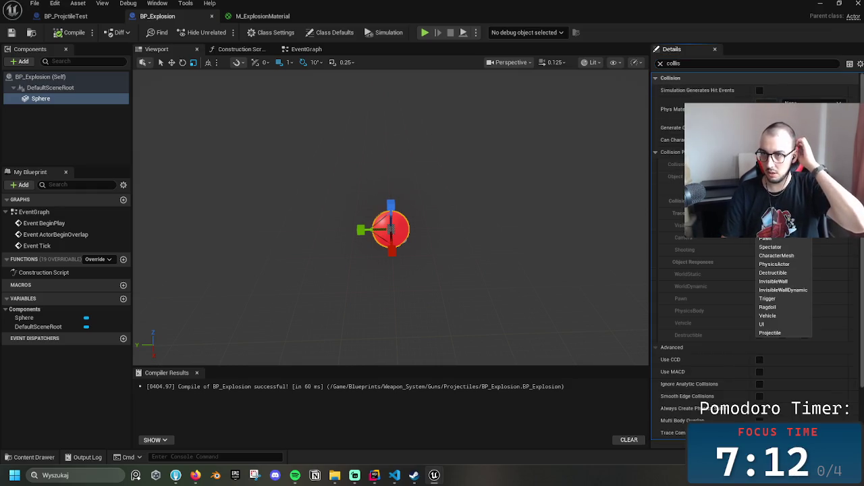
left_click(769, 333)
left_click(74, 33)
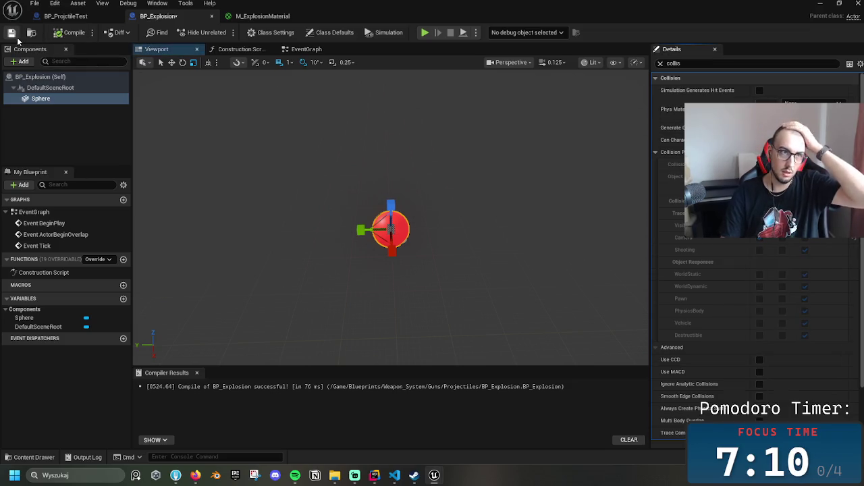
left_click(11, 33)
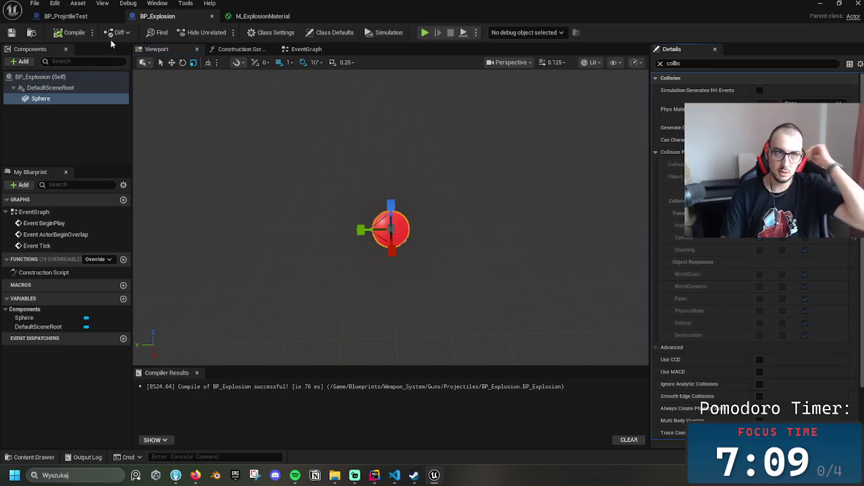
Look over the material and projectile editors, then open BP_Explosion's EventGraph
left_click(277, 18)
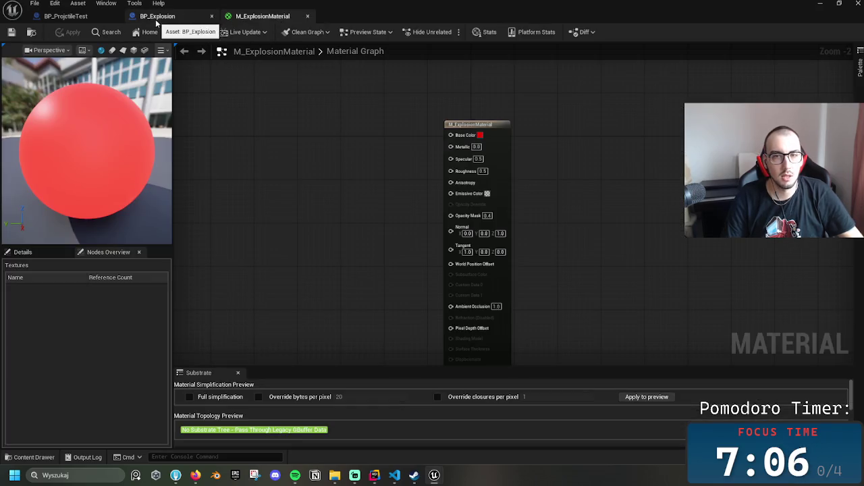
left_click(159, 18)
left_click(74, 18)
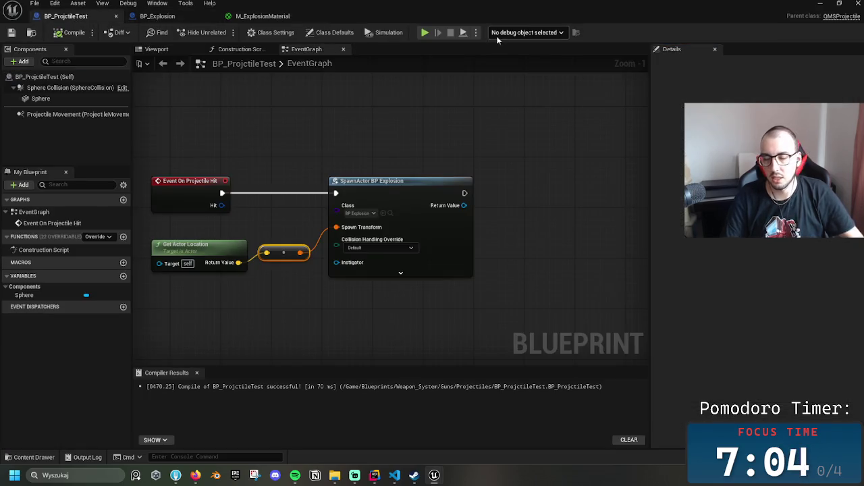
scroll(422, 181, "down", 1)
left_click_drag(433, 194, 558, 239)
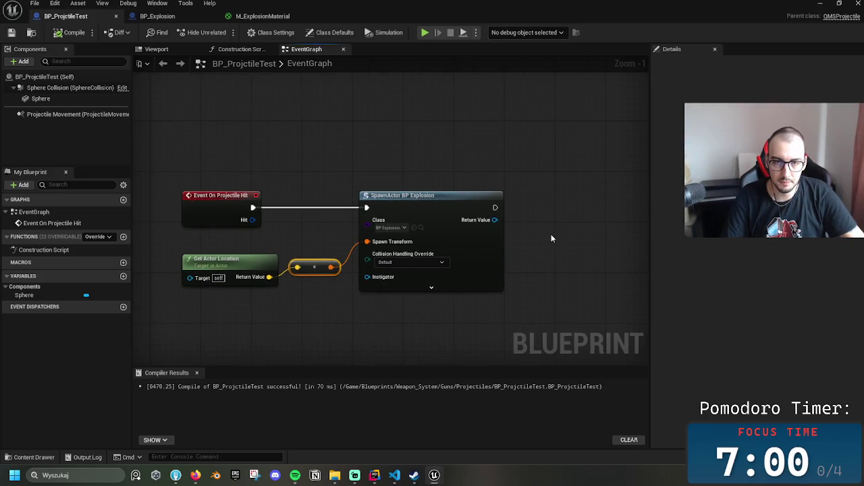
left_click(158, 15)
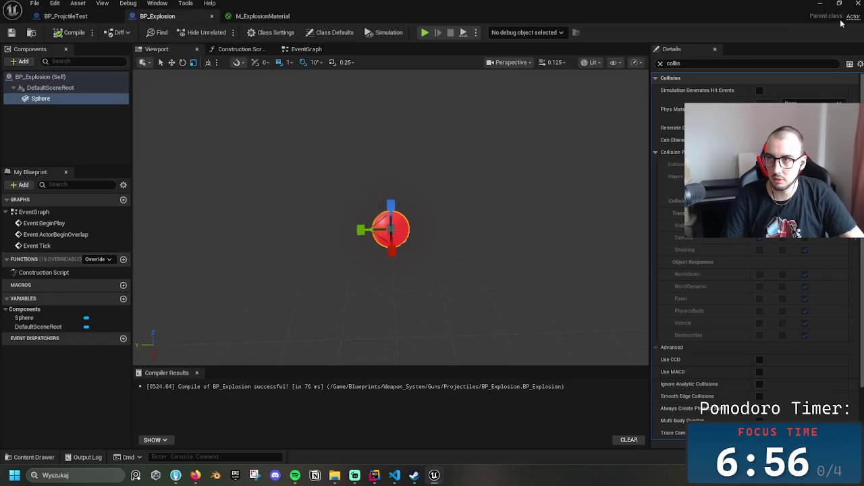
left_click(306, 49)
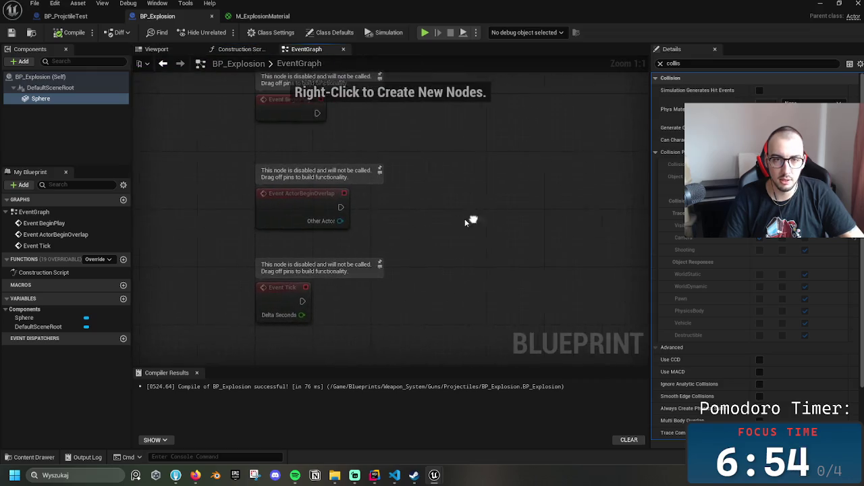
Delete Event Tick and ActorBeginOverlap, and add the ExplosionTimer timeline after BeginPlay
mouse_move(352, 269)
left_mouse_down()
mouse_move(341, 242)
mouse_move(320, 225)
left_mouse_up()
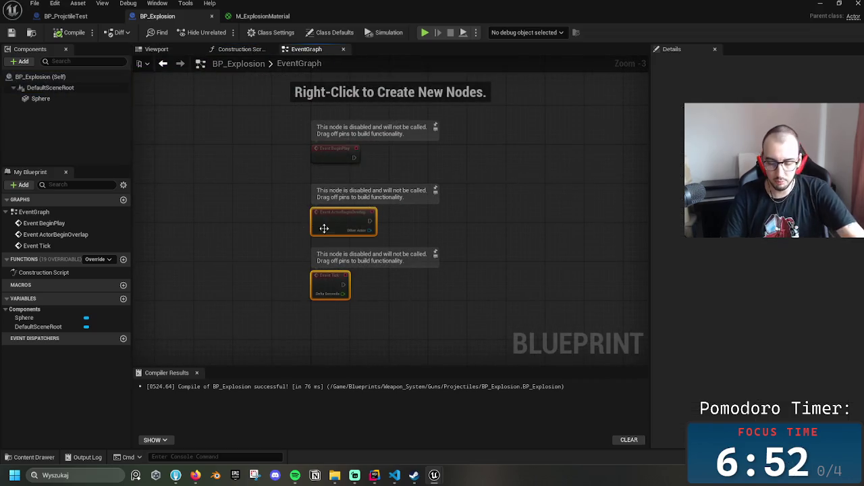
key("Delete")
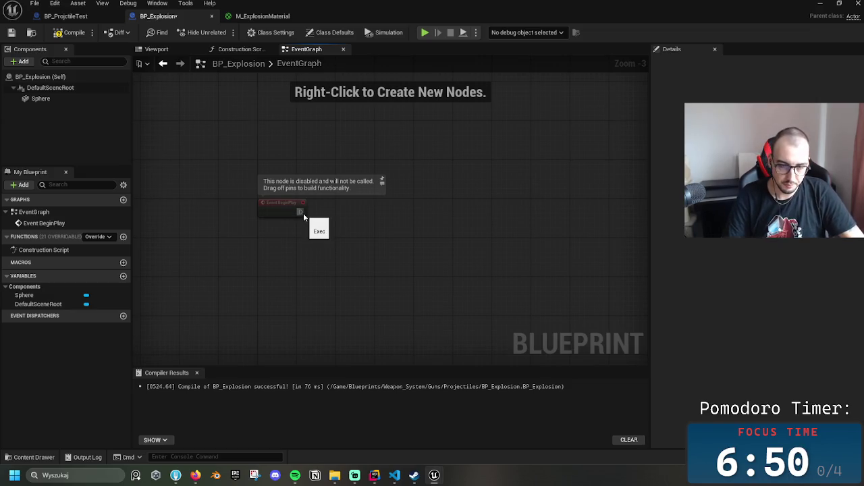
mouse_move(301, 212)
left_mouse_down()
mouse_move(372, 210)
mouse_move(365, 213)
left_mouse_up()
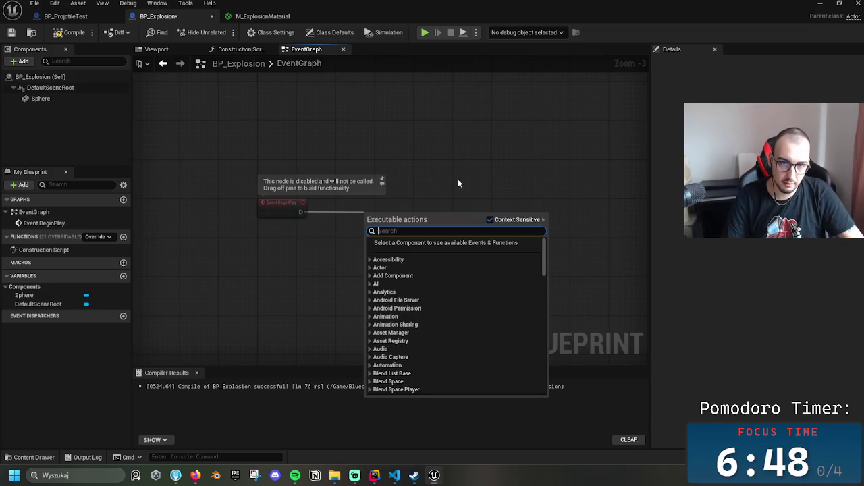
type("tim")
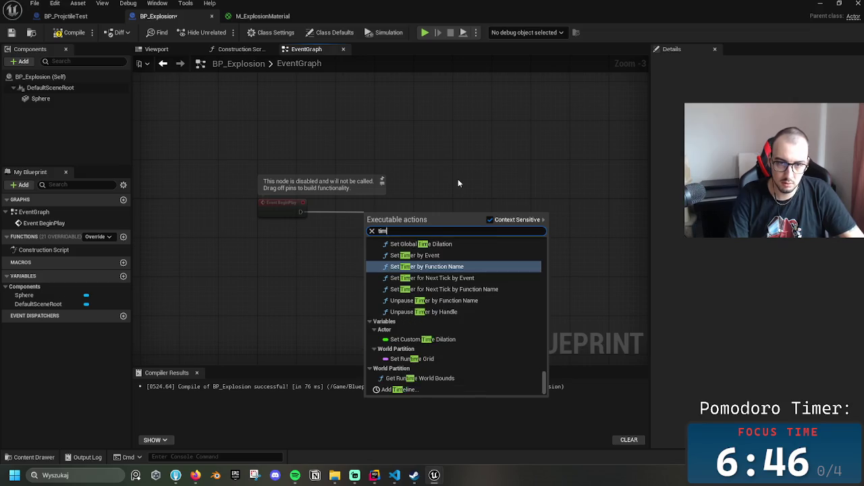
type("k")
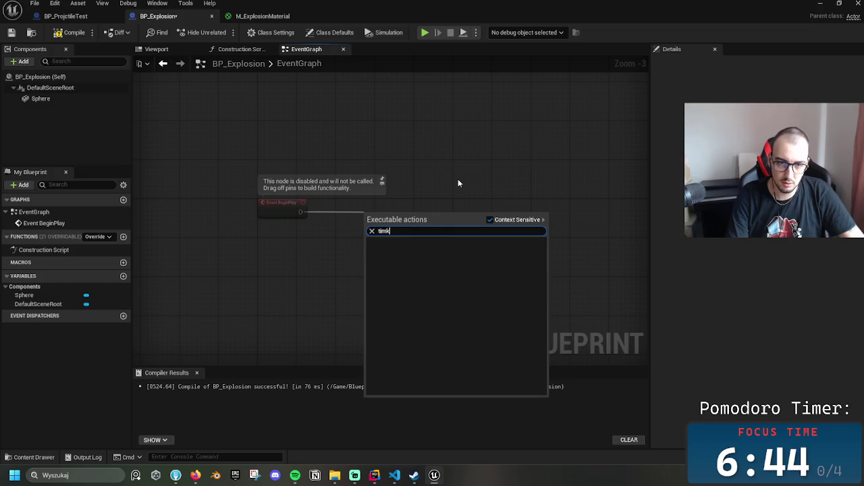
key("BackSpace")
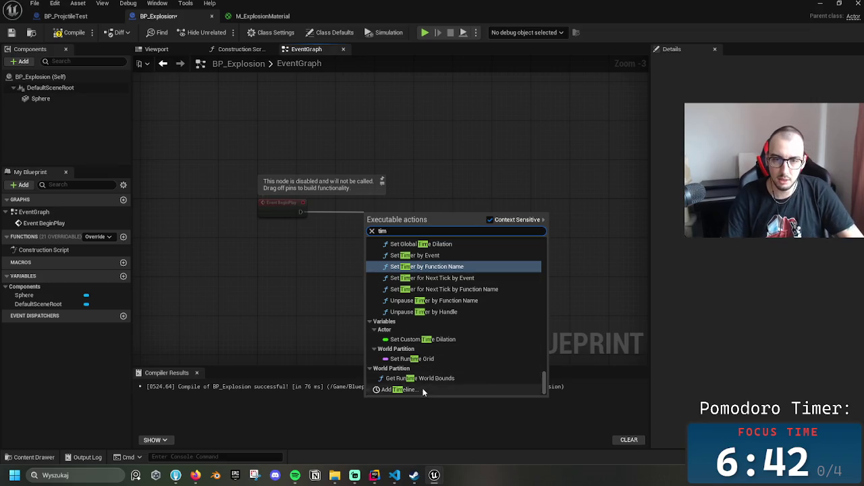
left_click(405, 389)
scroll(437, 208, "up", 2)
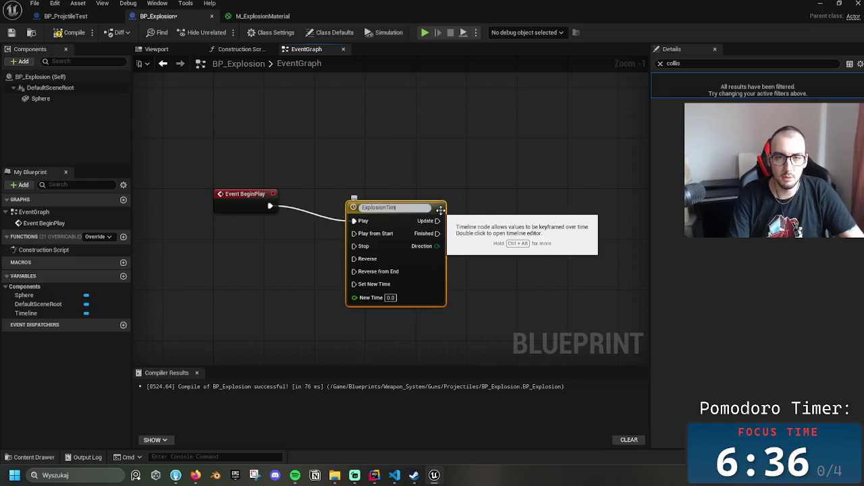
left_click_drag(420, 209, 426, 203)
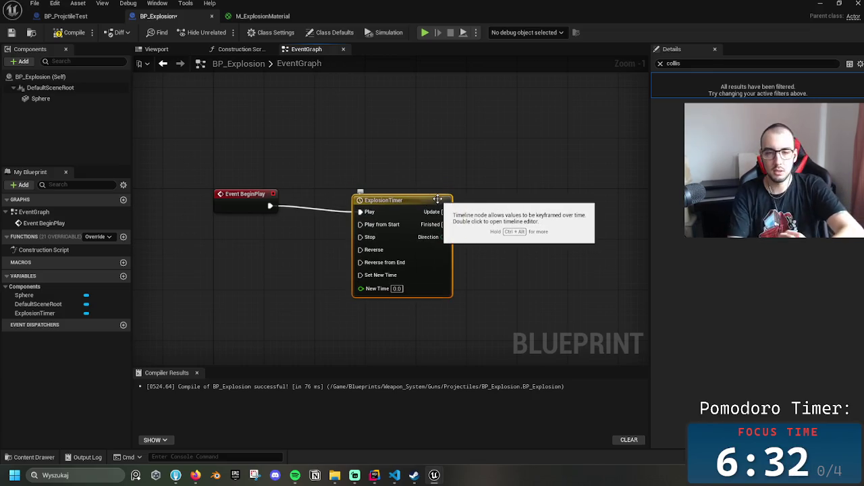
left_click_drag(438, 199, 400, 186)
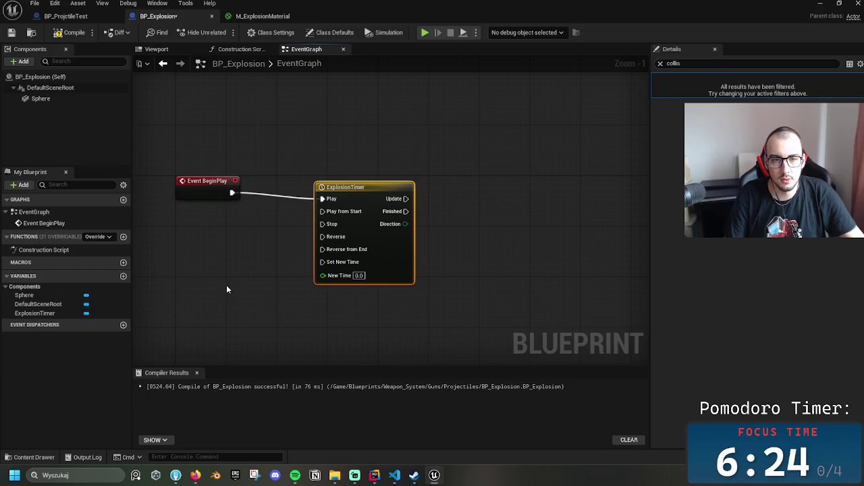
Promote the timeline's New Time input to a float variable named Time
left_click_drag(323, 275, 301, 297)
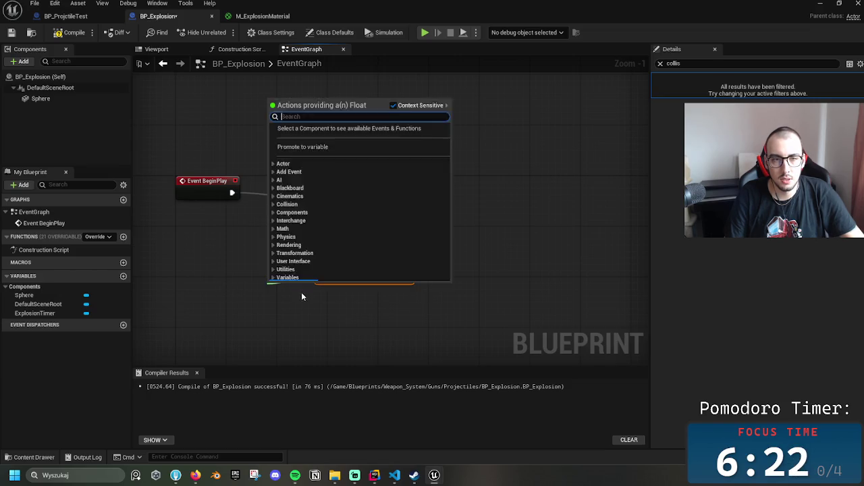
left_click(315, 158)
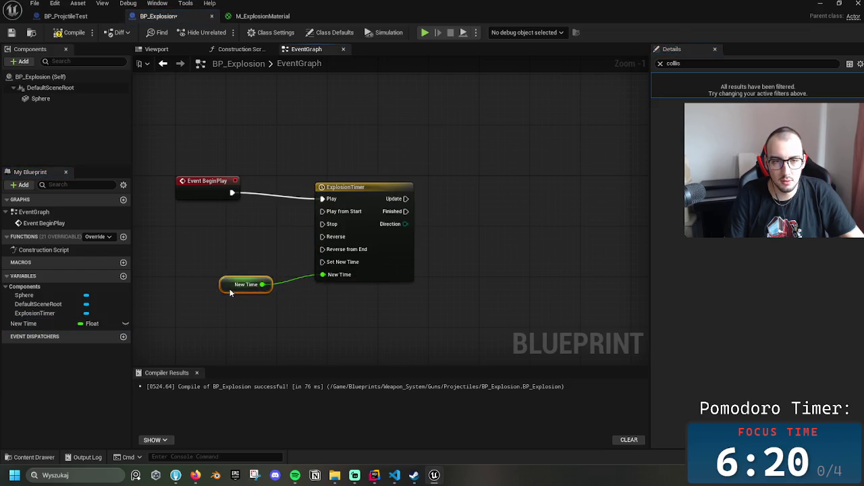
left_click_drag(230, 288, 223, 289)
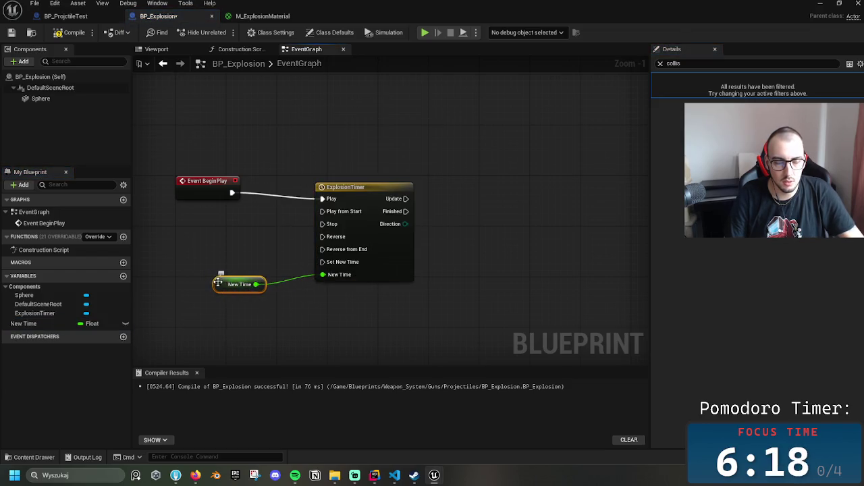
left_click(68, 323)
key("F2")
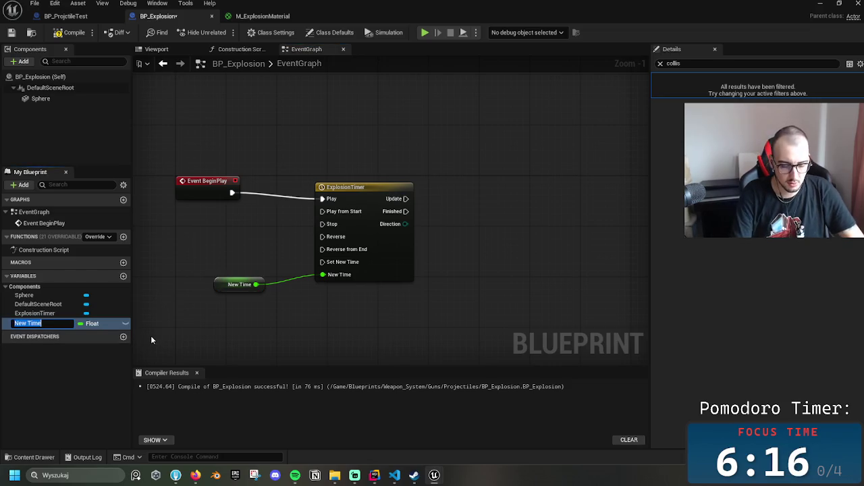
type("Time")
key("Return")
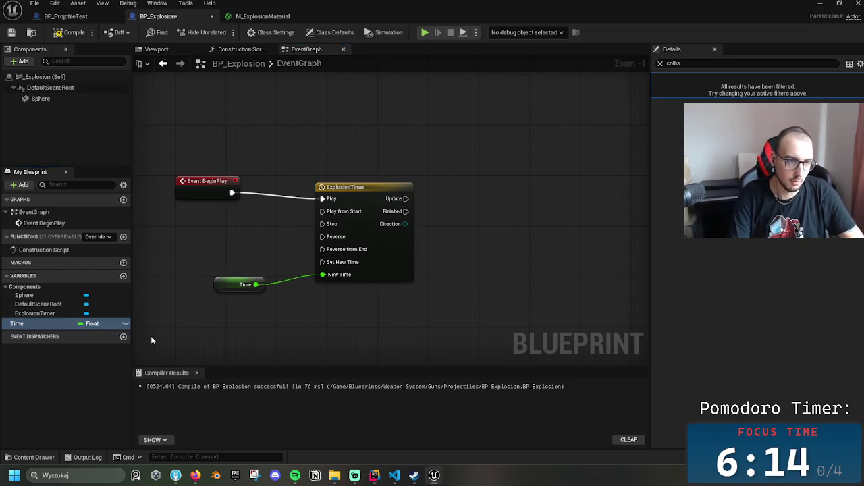
Compile the blueprint and give the Time variable a default value of 0.5
left_click(34, 323)
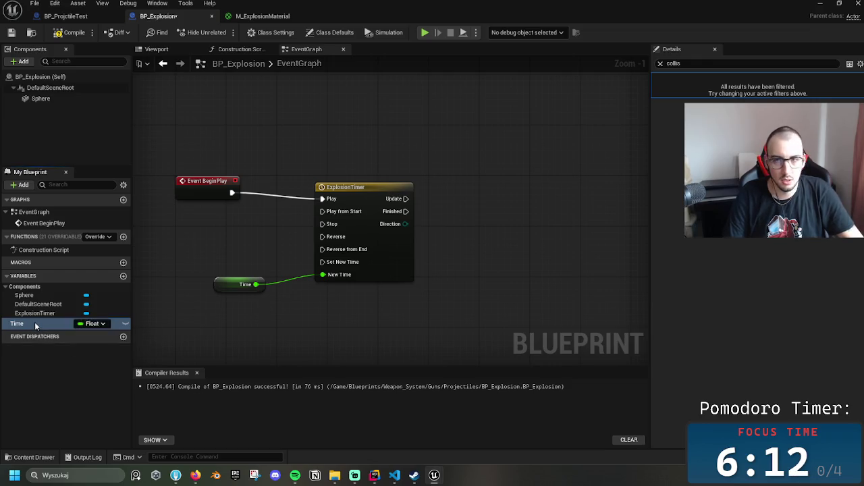
left_click(661, 63)
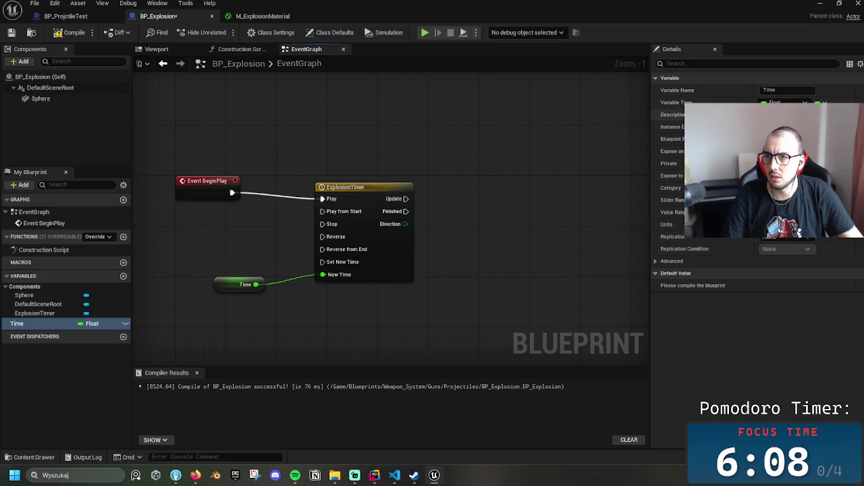
left_click(47, 324)
left_click(70, 32)
left_click(11, 33)
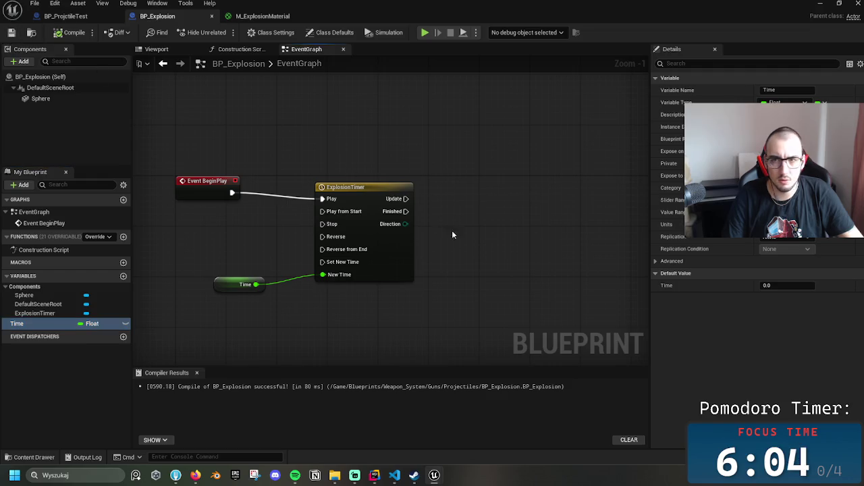
left_click(763, 285)
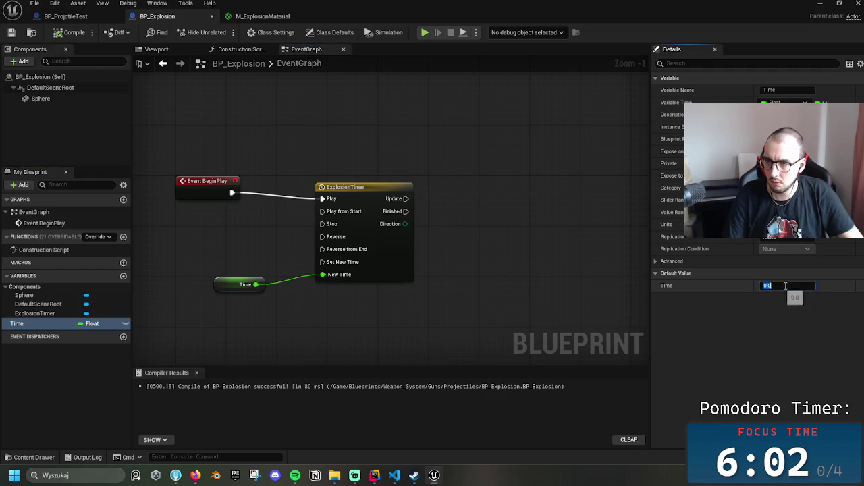
type("0")
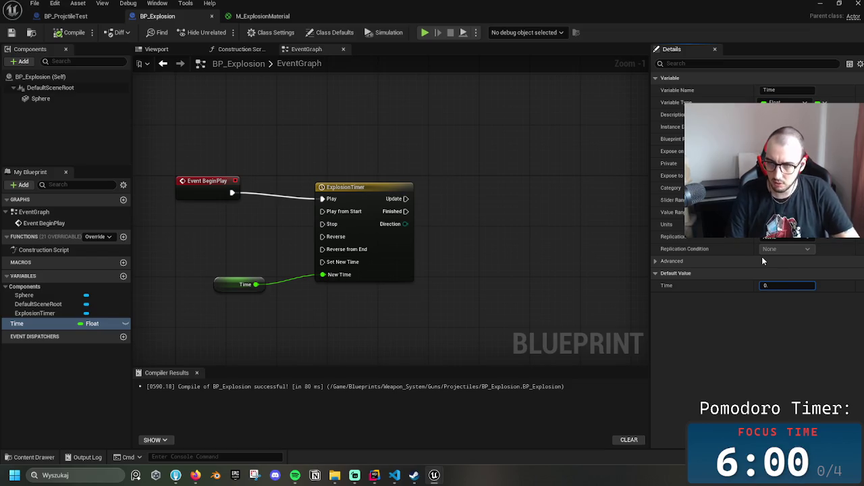
type(".5")
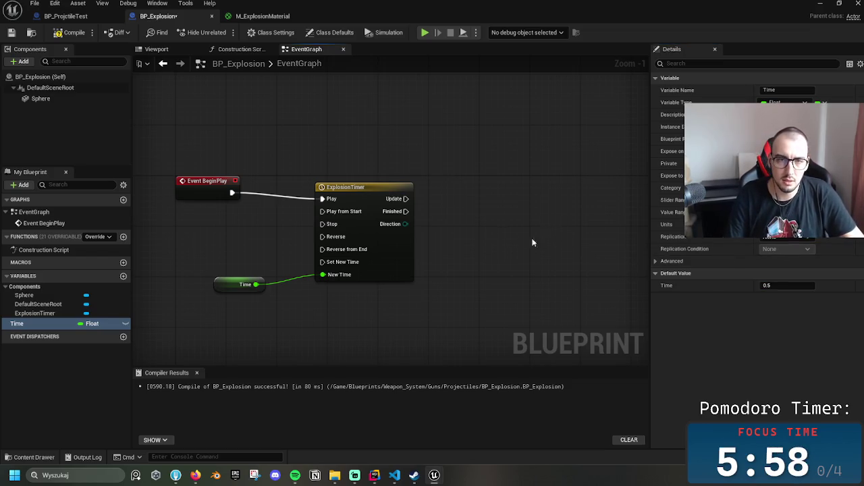
left_click_drag(366, 198, 477, 197)
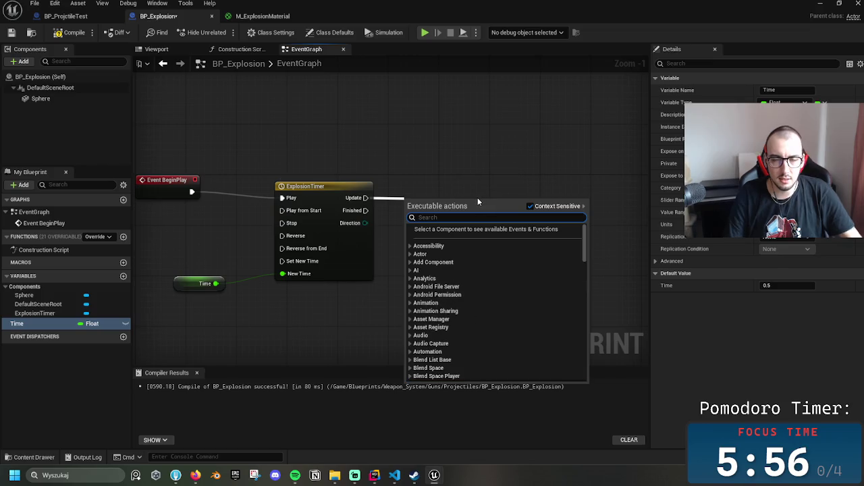
Add Destroy Actor on the timer's Finished and wire BeginPlay into Play from Start
left_click(463, 163)
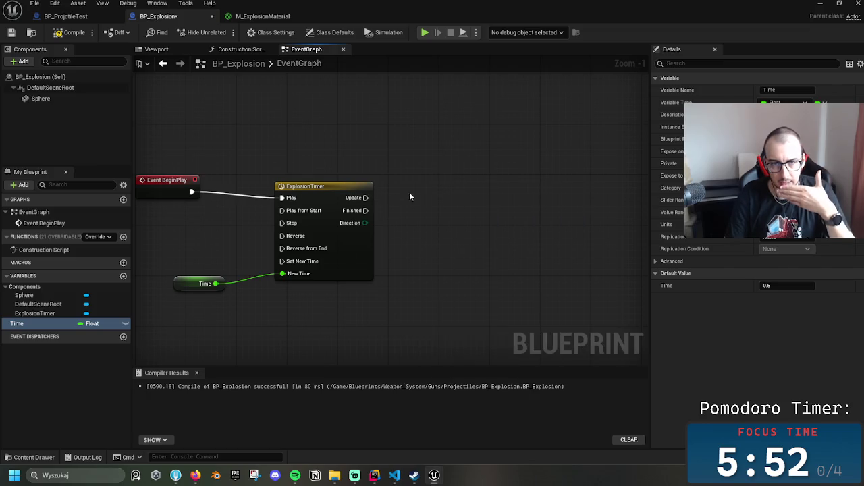
left_click_drag(366, 210, 487, 290)
type("destroy")
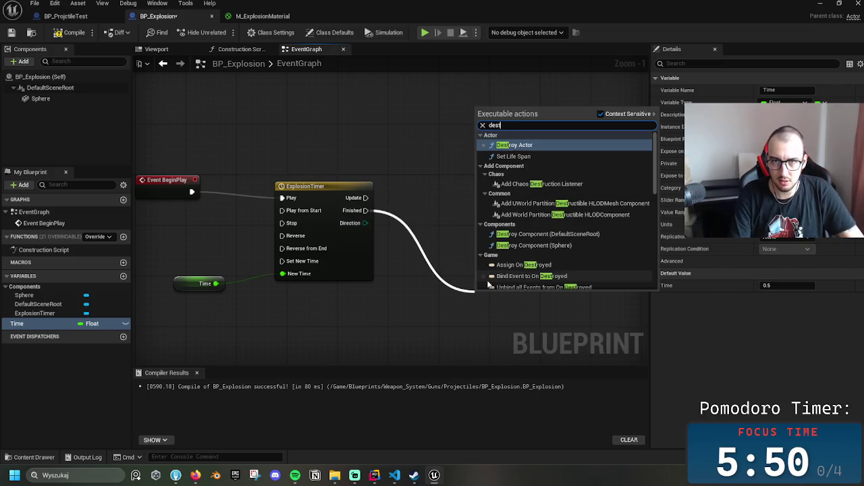
key("Return")
left_click_drag(486, 299, 462, 299)
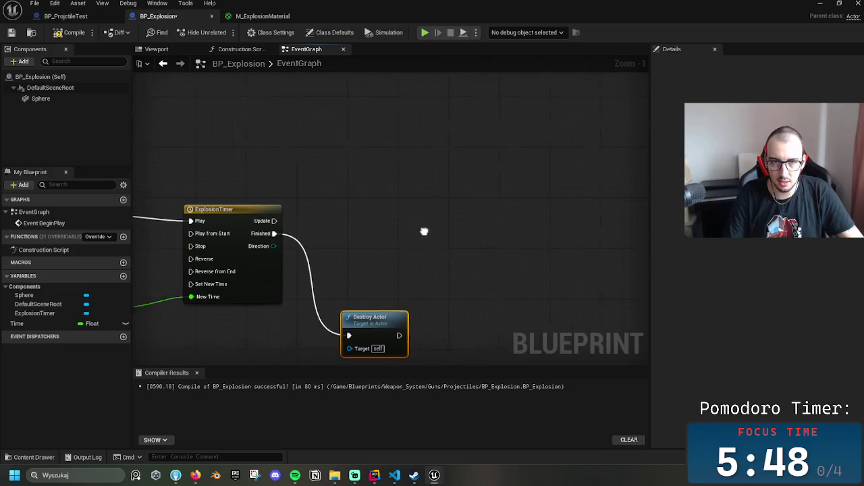
mouse_move(321, 190)
left_mouse_down()
mouse_move(361, 189)
mouse_move(310, 187)
left_mouse_up()
left_click_drag(198, 201, 274, 212)
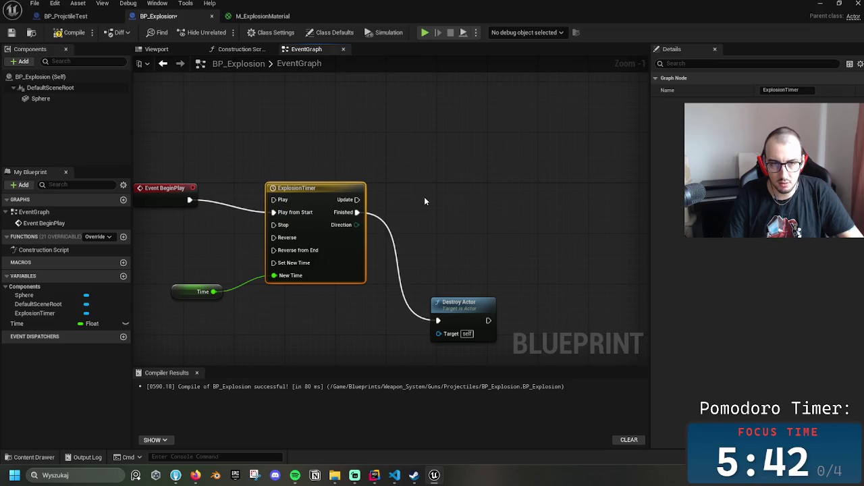
Add a Set Actor Scale 3D node on the timer's Update and tidy the graph
left_click_drag(357, 200, 463, 196)
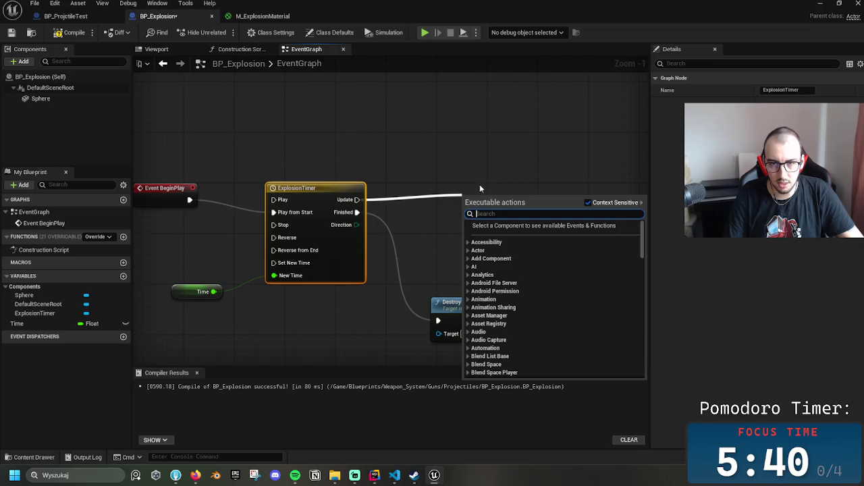
type("scale")
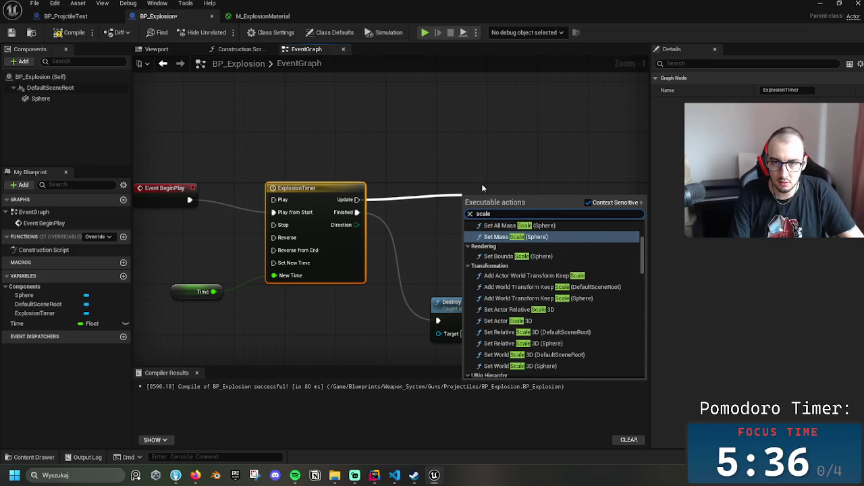
left_click(506, 321)
mouse_move(509, 209)
left_mouse_down()
mouse_move(536, 193)
mouse_move(548, 205)
left_mouse_up()
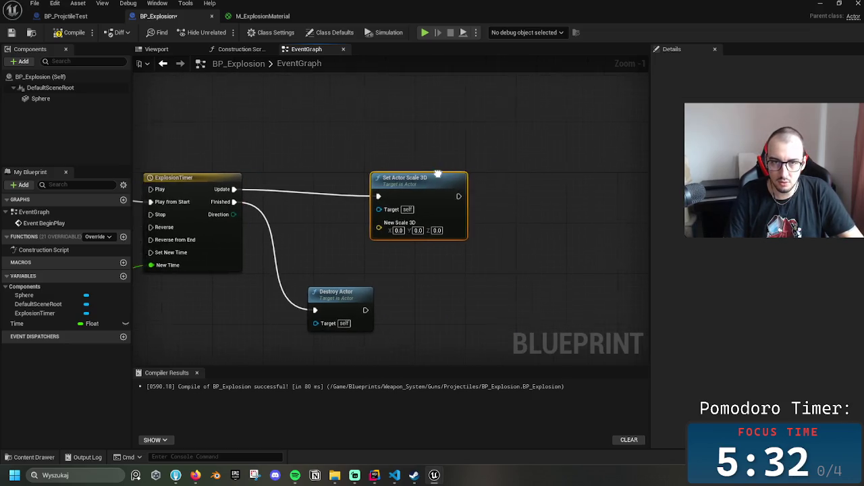
mouse_move(474, 186)
left_mouse_down()
mouse_move(517, 184)
mouse_move(493, 179)
left_mouse_up()
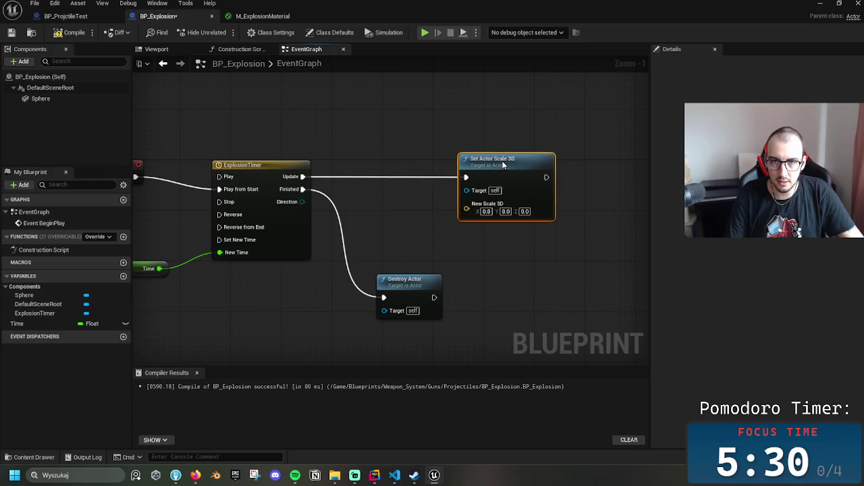
left_click_drag(382, 239, 401, 258)
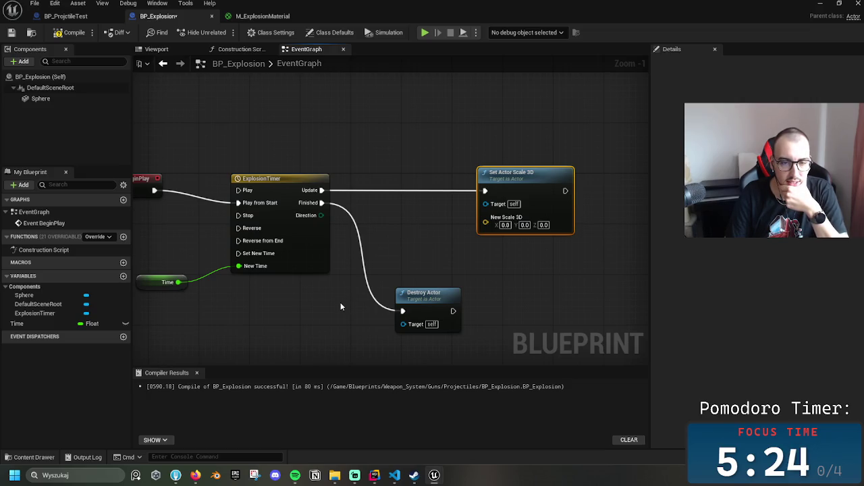
left_click_drag(141, 178, 163, 185)
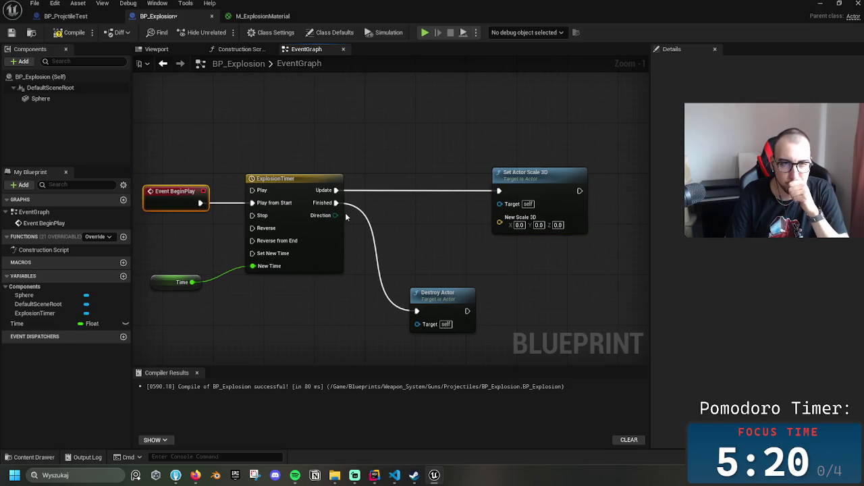
right_click(345, 133)
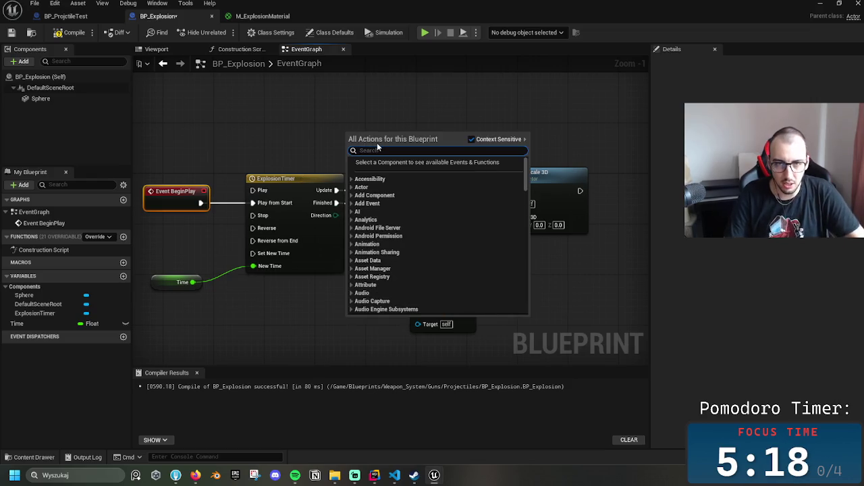
type("set")
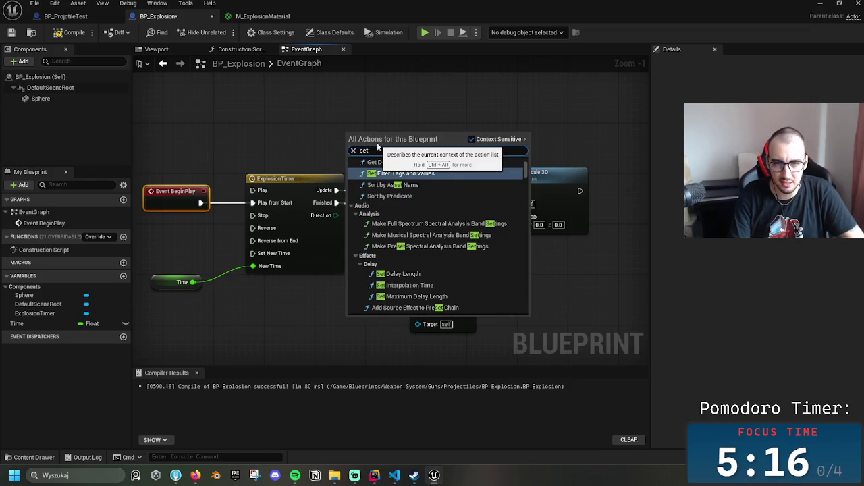
key("BackSpace")
key("BackSpace")
key("BackSpace")
type("timer")
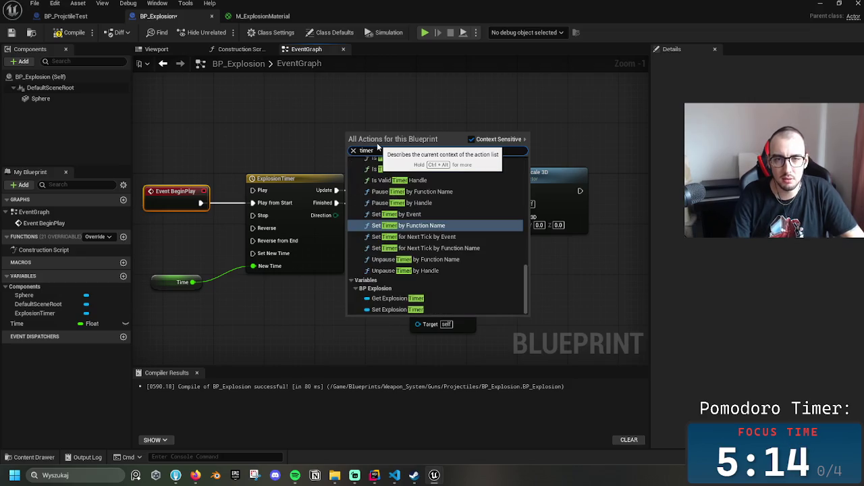
scroll(528, 285, "up", 3)
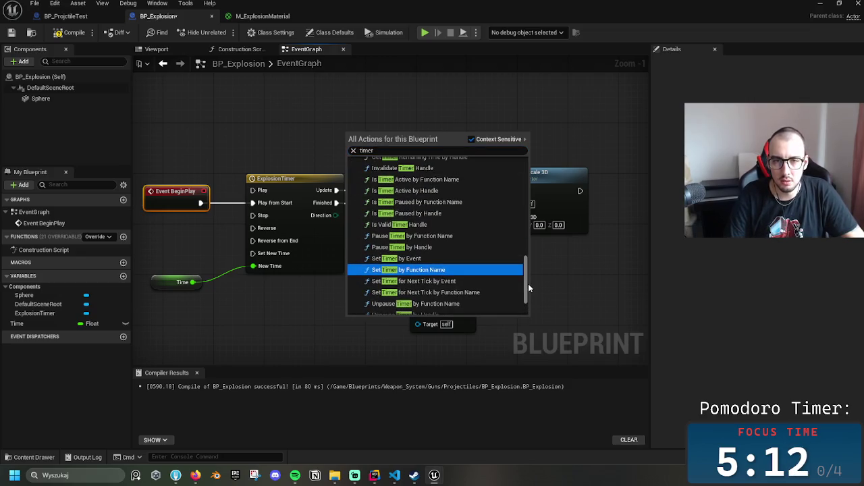
scroll(528, 283, "up", 2)
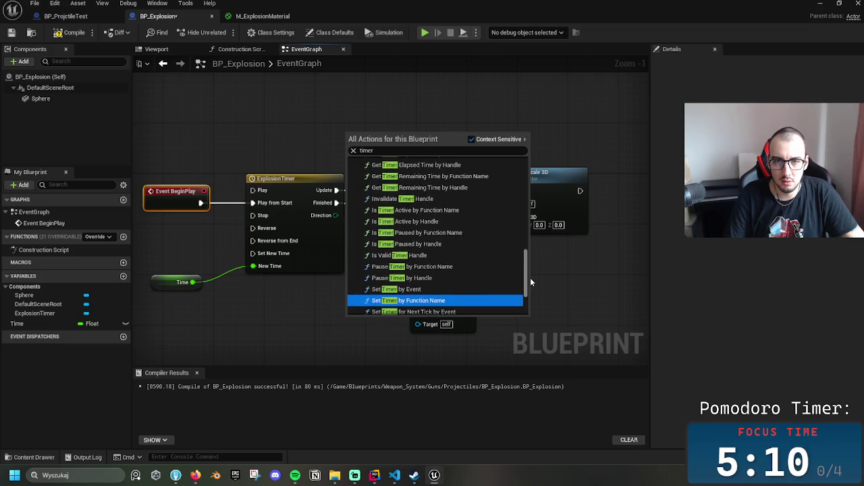
scroll(531, 279, "down", 3)
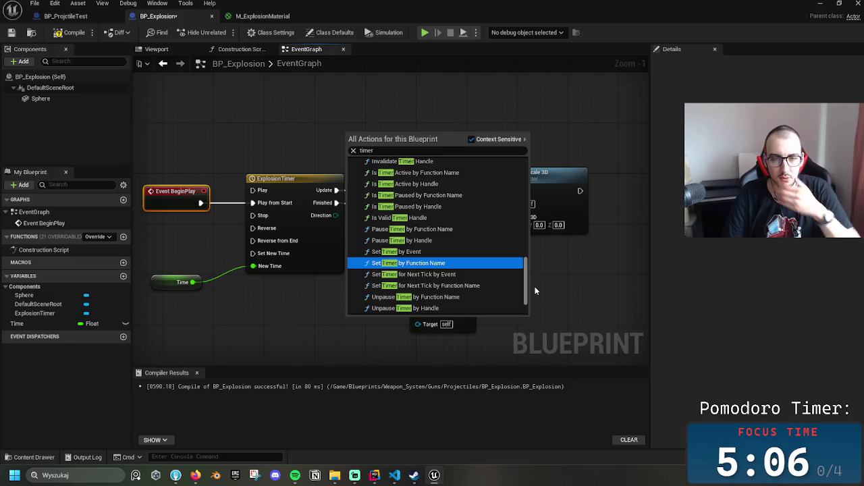
scroll(533, 286, "down", 2)
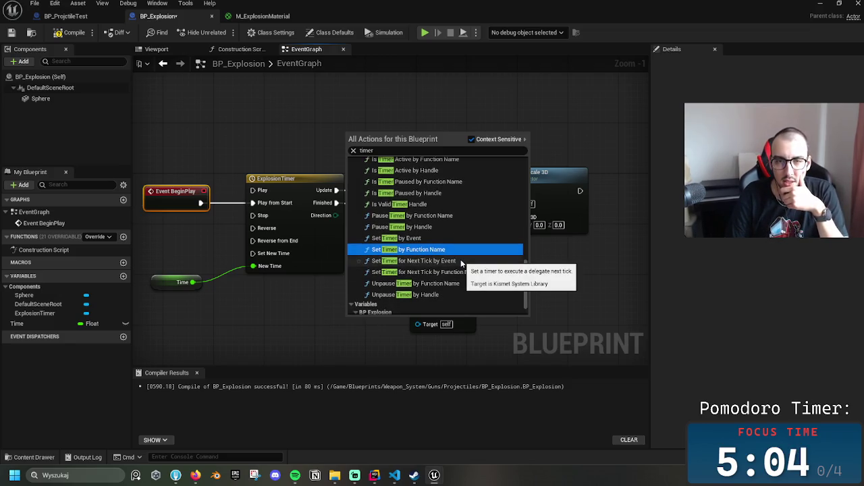
mouse_move(526, 286)
left_mouse_down()
mouse_move(524, 244)
mouse_move(522, 315)
mouse_move(517, 173)
left_mouse_up()
left_click(572, 108)
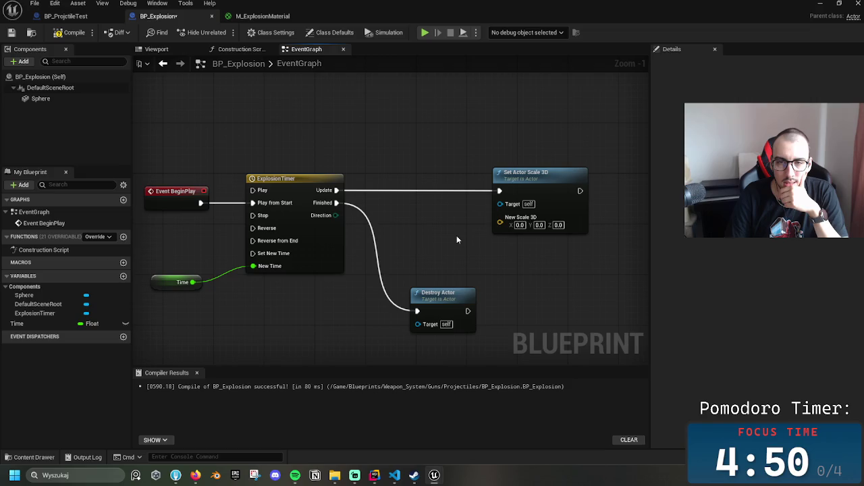
Promote Set Actor Scale 3D's input to a New Scale 3D variable and move its getter lower left
left_click_drag(499, 225, 413, 244)
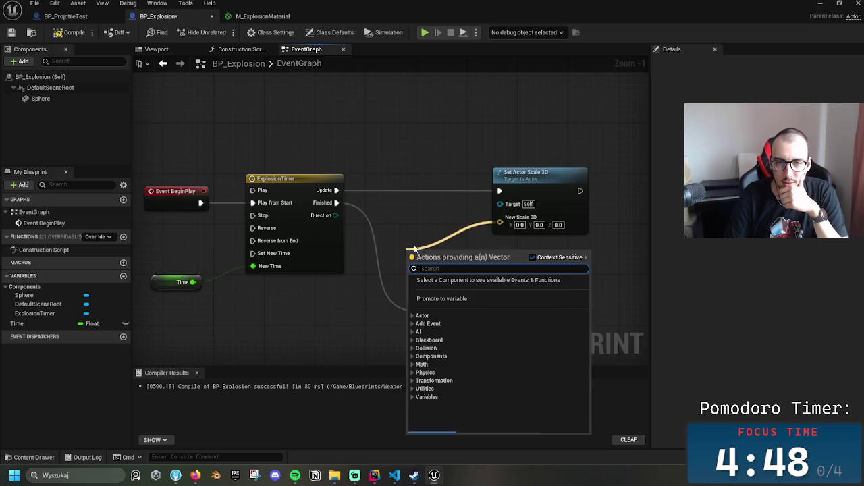
left_click(432, 299)
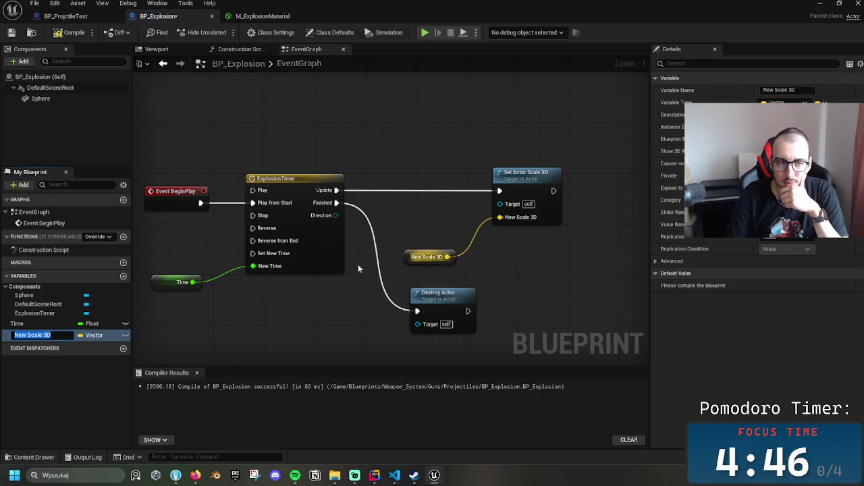
left_click(27, 335)
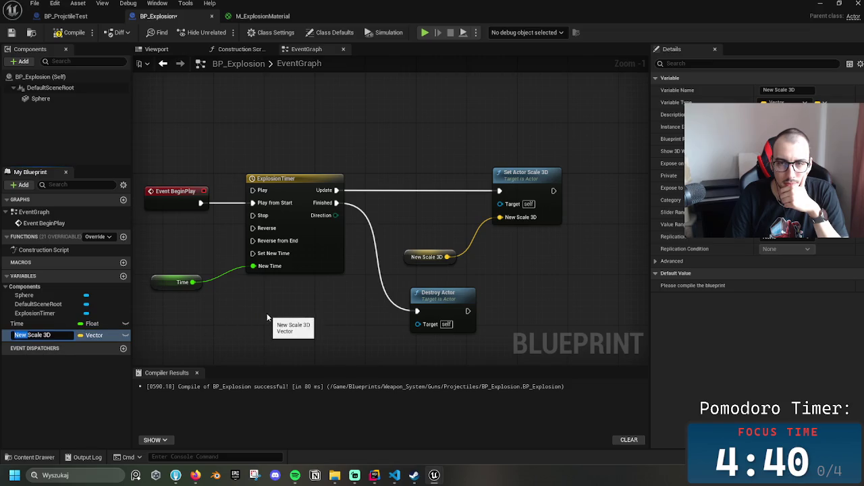
left_click(326, 191)
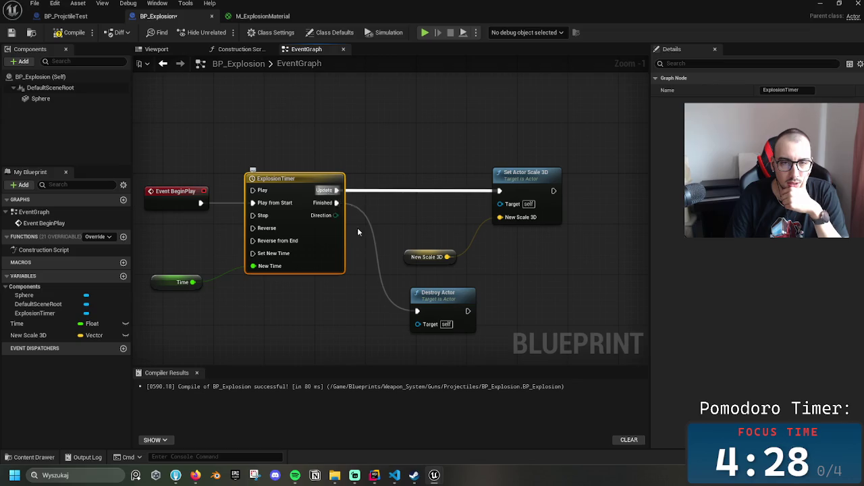
left_click_drag(431, 256, 219, 324)
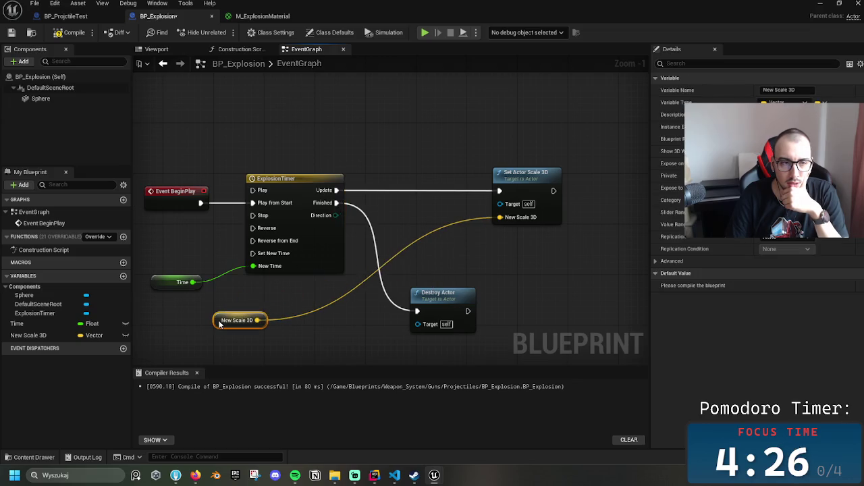
left_click(44, 331)
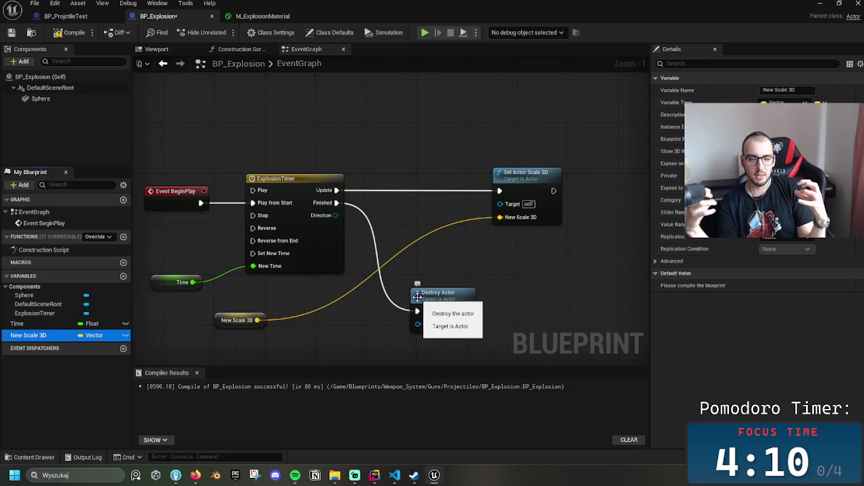
left_click_drag(192, 282, 350, 295)
Multiply Time by New Scale 3D into Set Actor Scale 3D, add a reroute, and save
type("mult")
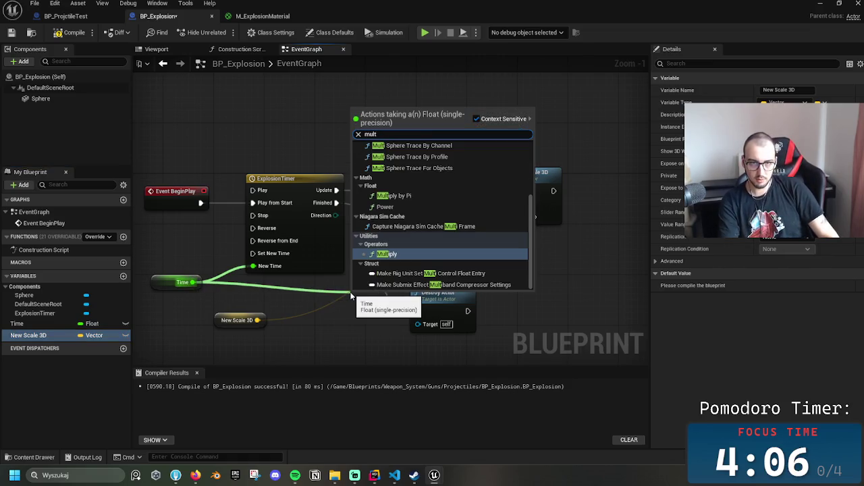
key("Return")
left_click_drag(257, 320, 341, 295)
left_click_drag(405, 257, 405, 258)
mouse_move(379, 284)
left_mouse_down()
mouse_move(457, 250)
mouse_move(500, 218)
left_mouse_up()
mouse_move(193, 282)
left_mouse_down()
mouse_move(376, 300)
mouse_move(248, 282)
mouse_move(424, 250)
left_mouse_up()
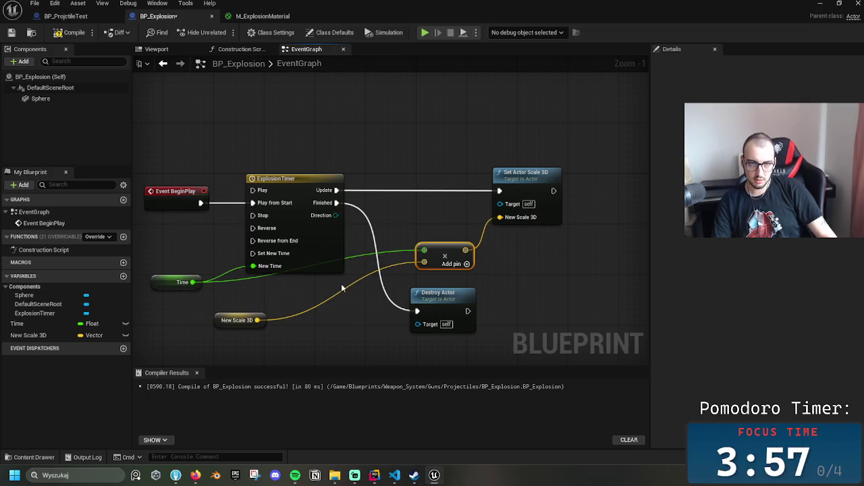
double_click(365, 255)
mouse_move(366, 254)
left_mouse_down()
mouse_move(341, 292)
mouse_move(317, 287)
left_mouse_up()
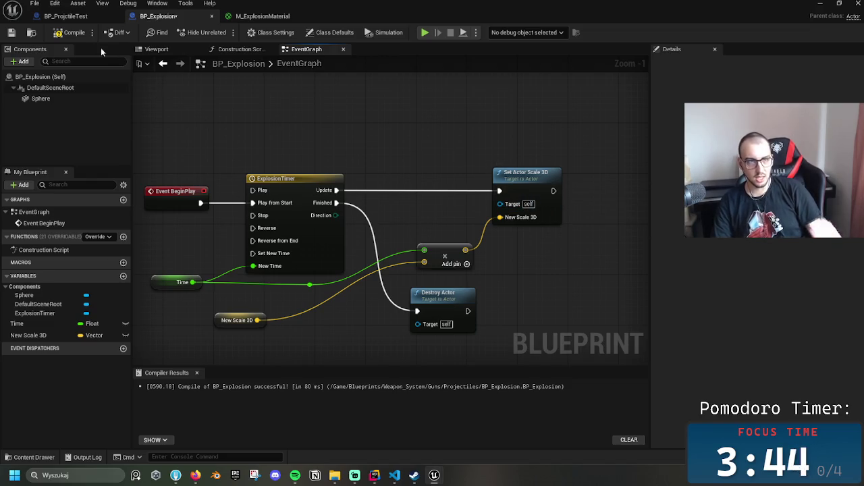
left_click(9, 32)
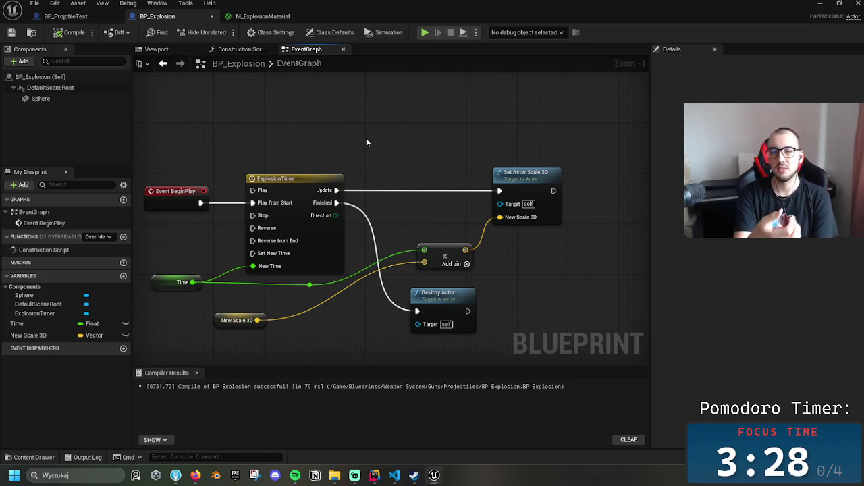
Give New Scale 3D a default value of 0.2 on X, Y and Z
left_click(40, 335)
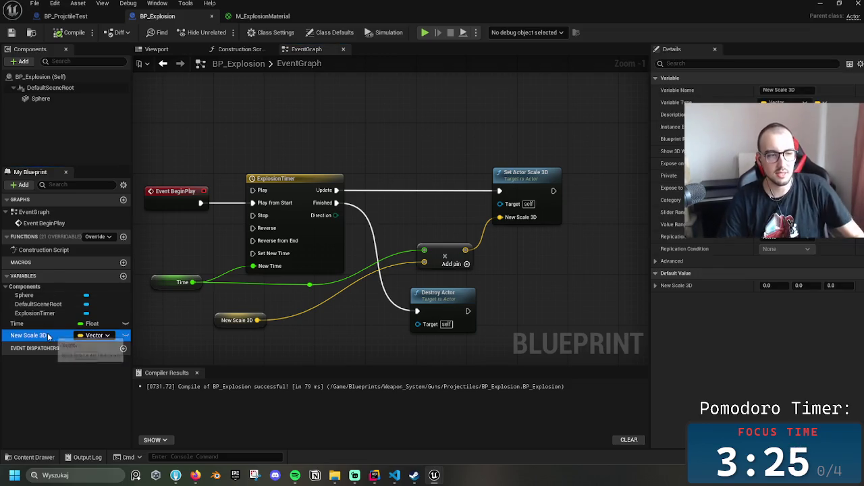
left_click(774, 286)
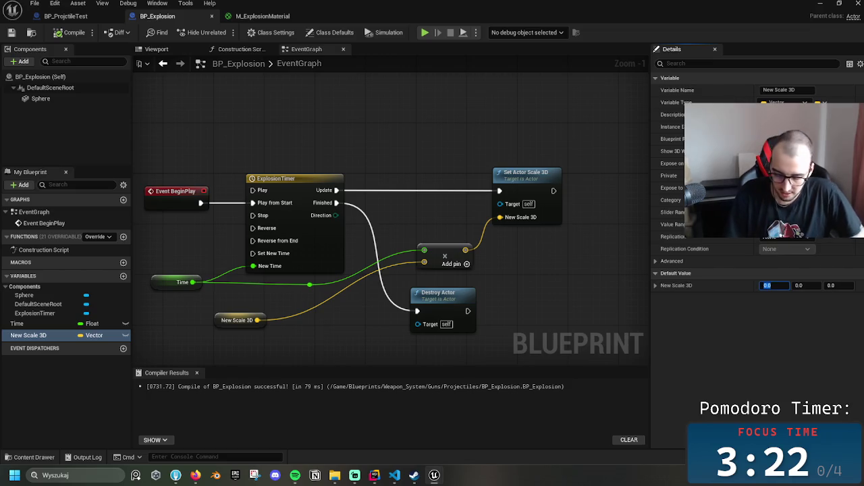
type("0.2")
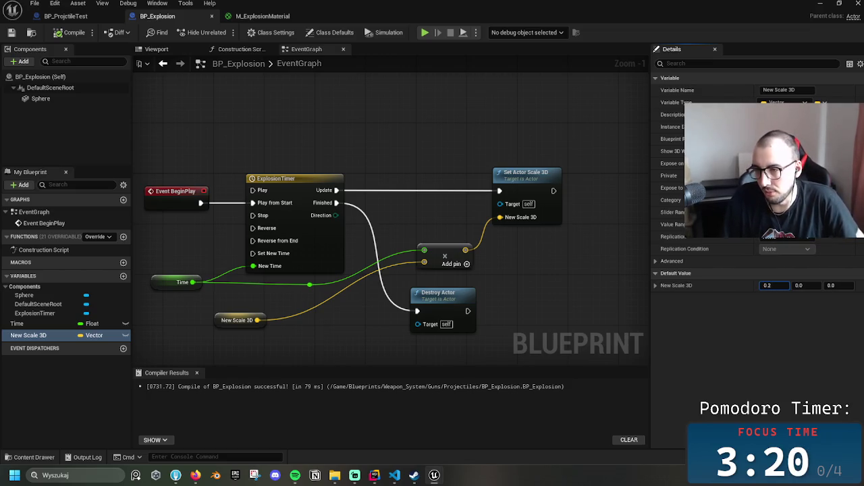
key("Tab")
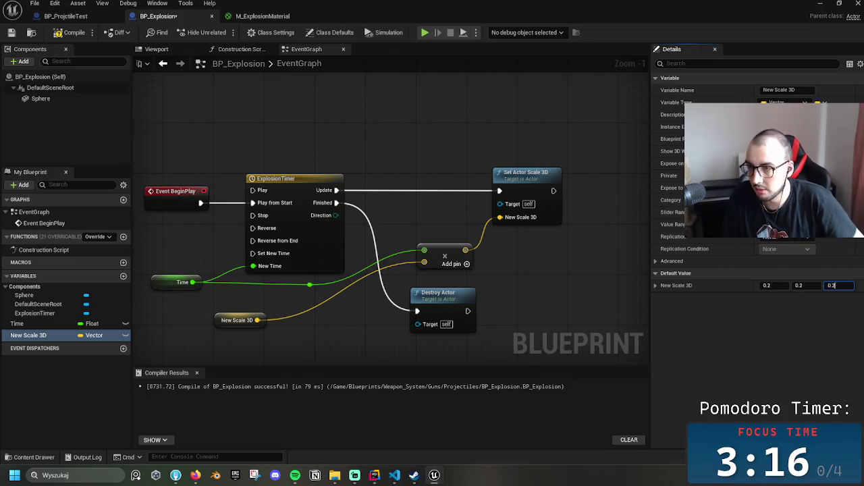
key("Return")
Compile BP_Explosion and switch over to the BP_ProjctileTest blueprint
left_click(73, 33)
left_click(13, 33)
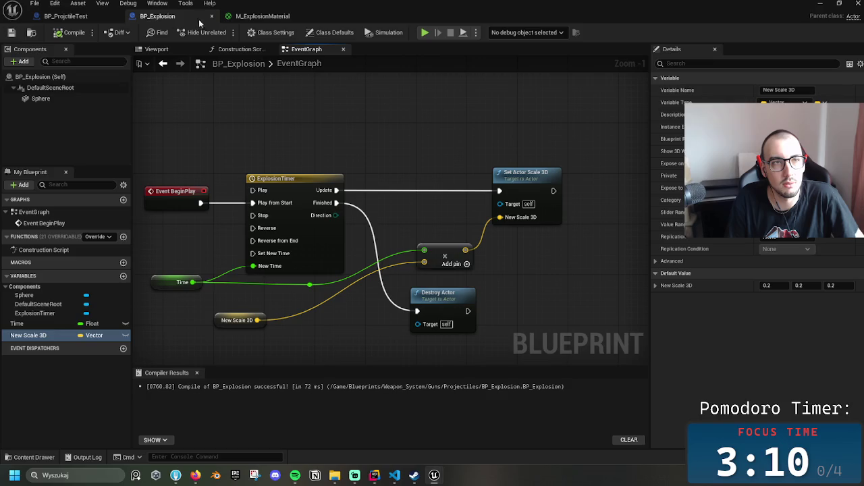
left_click(110, 19)
Bring the level editor forward and start a Play-in-Editor session
left_click(822, 3)
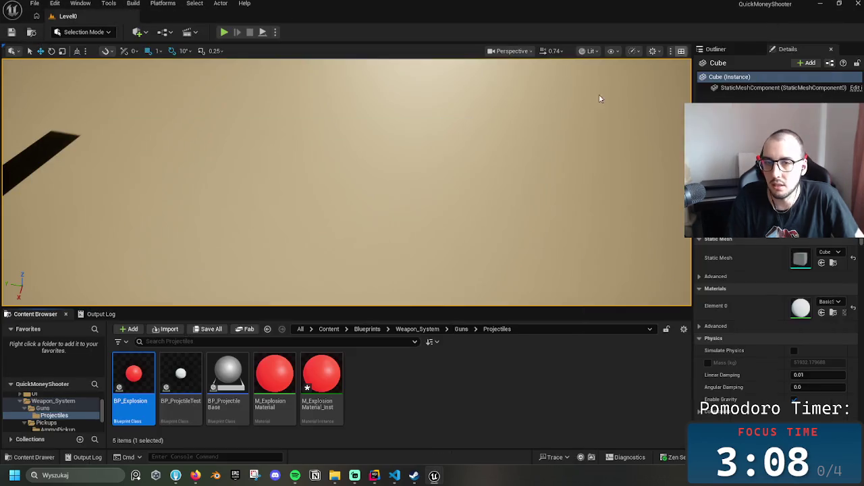
scroll(417, 158, "down", 5)
scroll(417, 158, "down", 1)
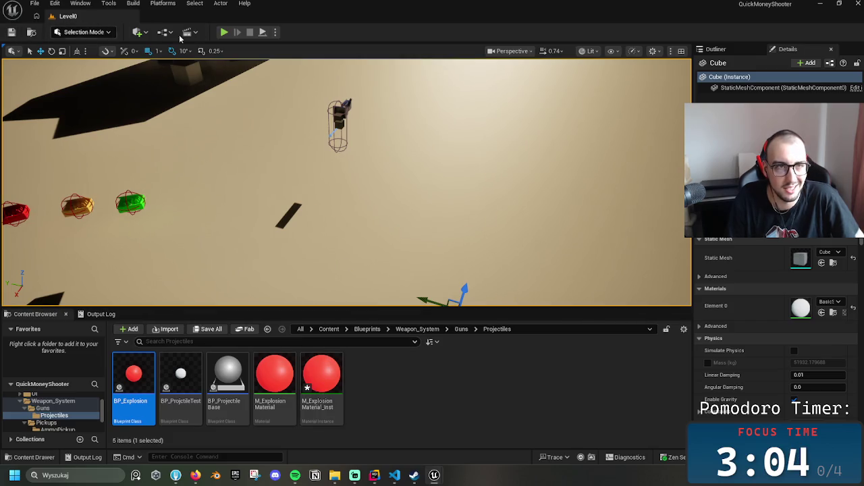
left_click(224, 31)
Pick up the gun and fire a volley of projectiles at the boxes
key("w")
left_click(345, 181)
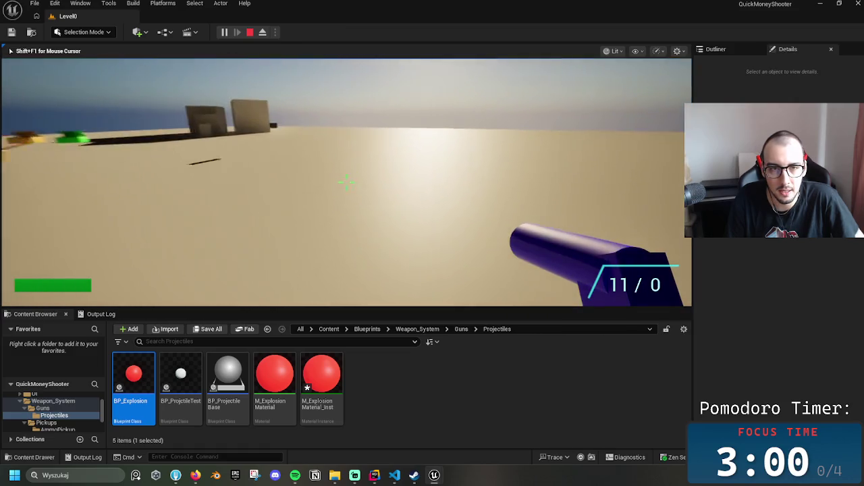
left_click(346, 181)
left_click(346, 181)
left_click(346, 180)
left_click(346, 181)
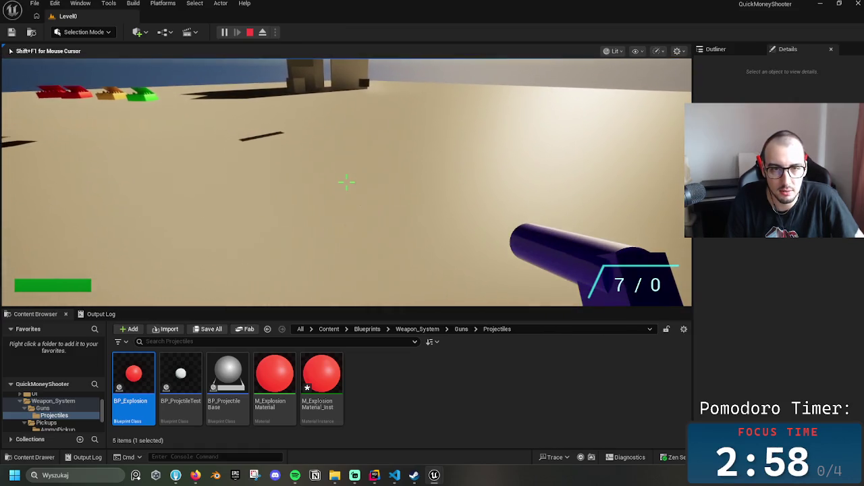
left_click(346, 181)
left_click(346, 181)
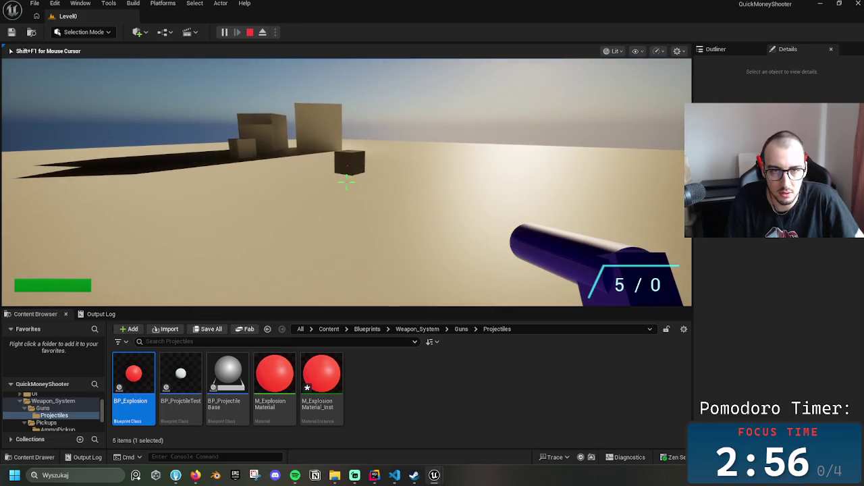
Walk up to the cube, shoot it, stop playing and return to BP_ProjctileTest
key("w")
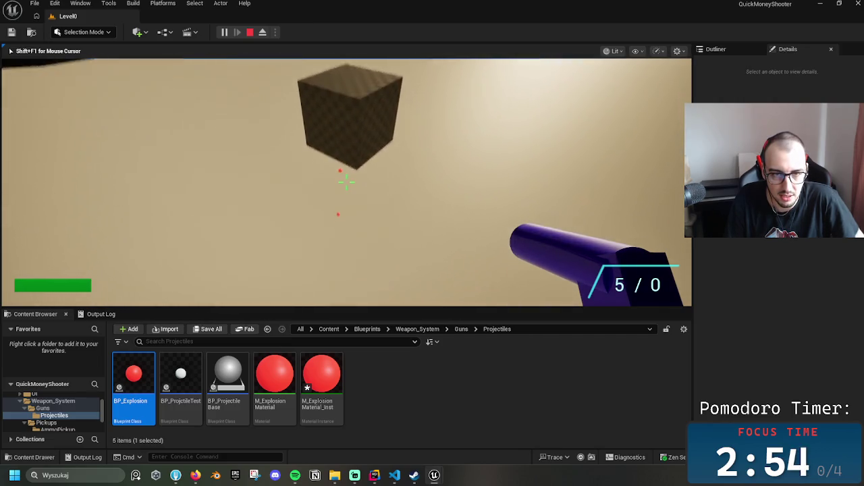
left_click(346, 181)
left_click(345, 181)
left_click(346, 181)
left_click(346, 181)
key("Escape")
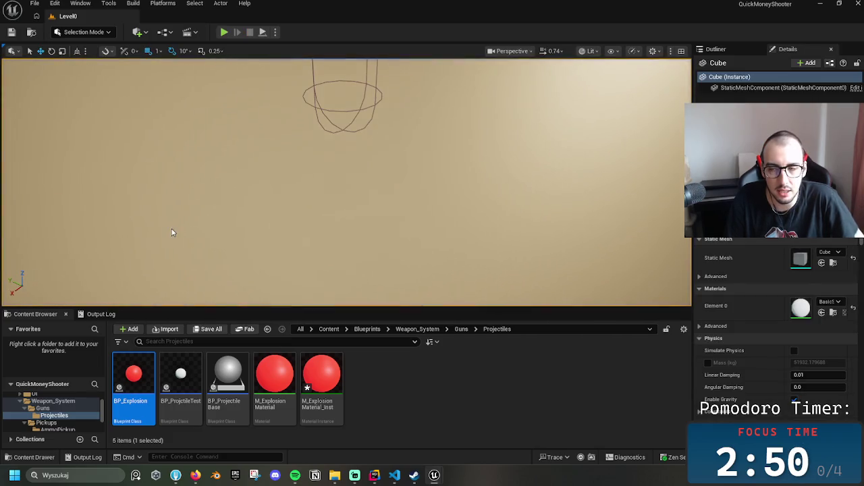
key("ctrl+shift+Tab")
key("ctrl+shift+Tab")
key("ctrl+shift+Tab")
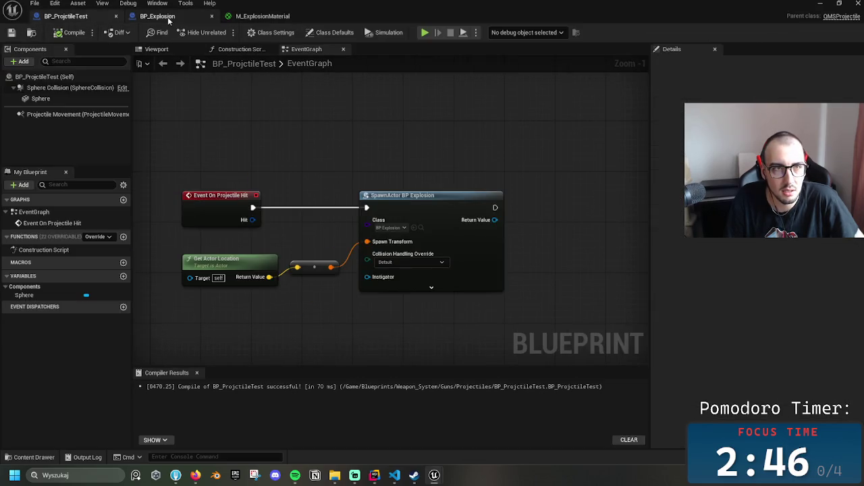
In BP_Explosion, delete the Multiply node and wire New Scale 3D into Set Actor Scale 3D
left_click(165, 17)
left_click(464, 222)
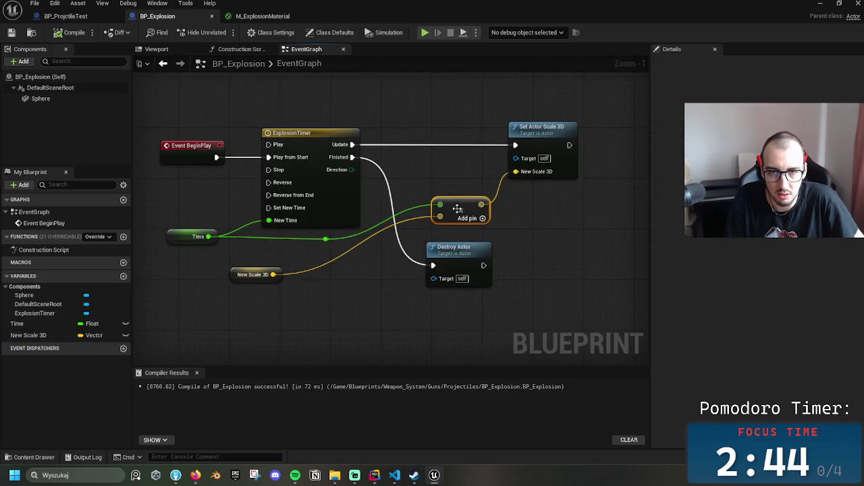
key("Delete")
mouse_move(251, 274)
left_mouse_down()
mouse_move(354, 252)
mouse_move(446, 186)
mouse_move(517, 172)
left_mouse_up()
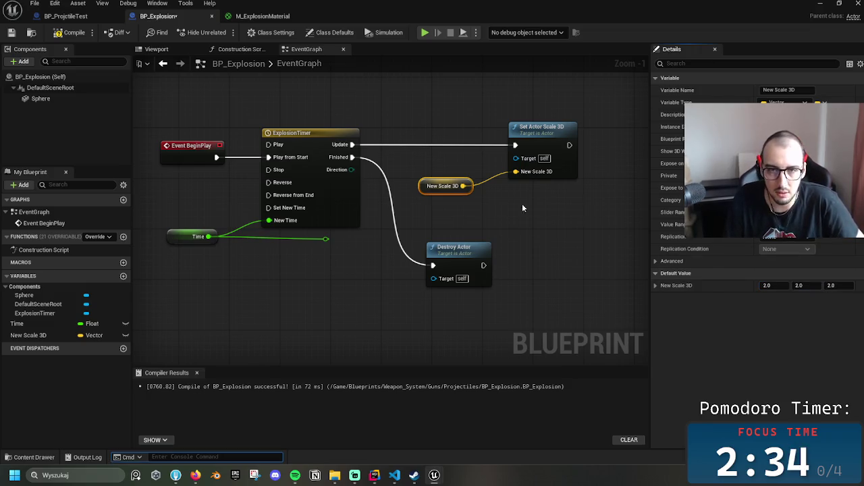
mouse_move(436, 194)
left_mouse_down()
mouse_move(317, 254)
mouse_move(278, 285)
left_mouse_up()
Add an Add node from the Time reroute and feed New Scale 3D into it
mouse_move(326, 239)
left_mouse_down()
mouse_move(405, 243)
mouse_move(431, 204)
left_mouse_up()
type("add")
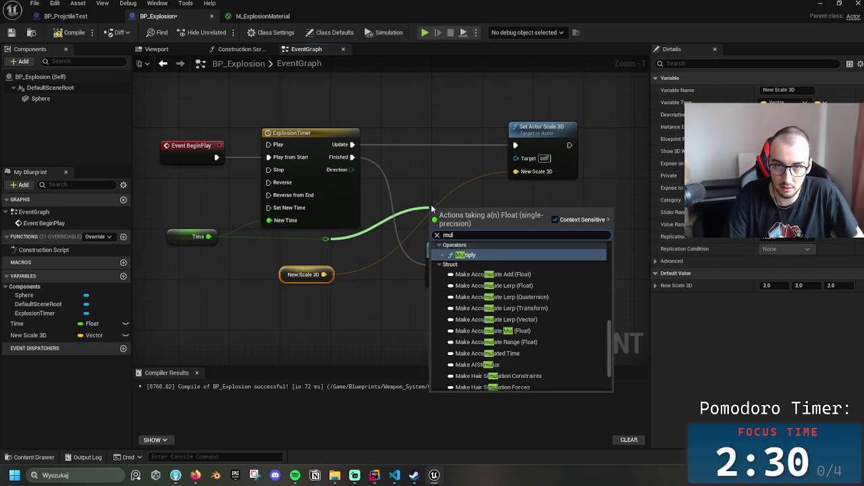
key("Return")
mouse_move(324, 274)
left_mouse_down()
mouse_move(431, 226)
mouse_move(517, 172)
left_mouse_up()
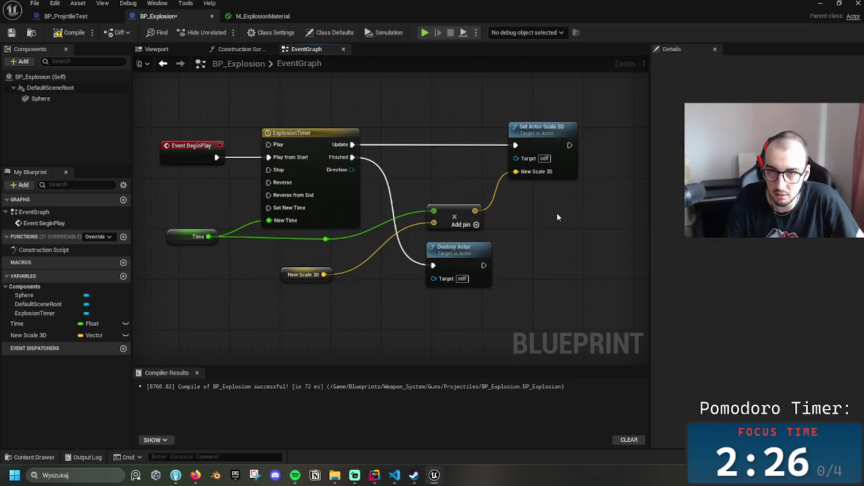
Compile and save BP_Explosion, close its editor, and start playing the level
left_click(71, 35)
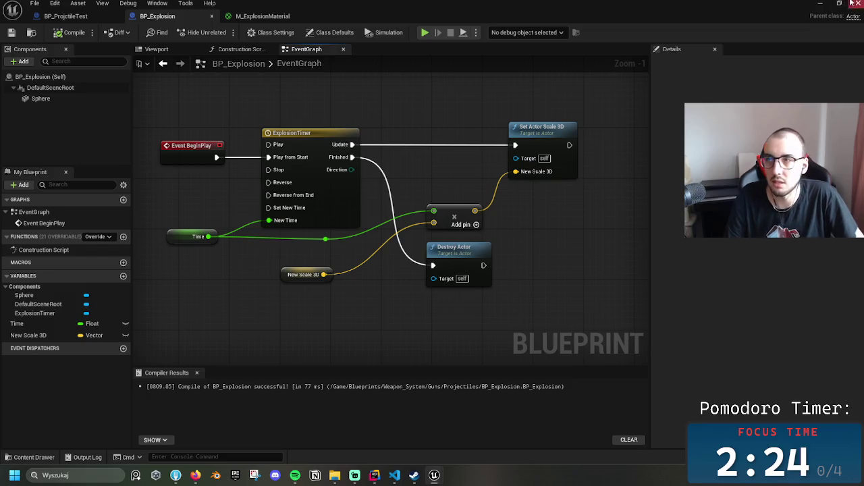
left_click(855, 3)
left_click(223, 32)
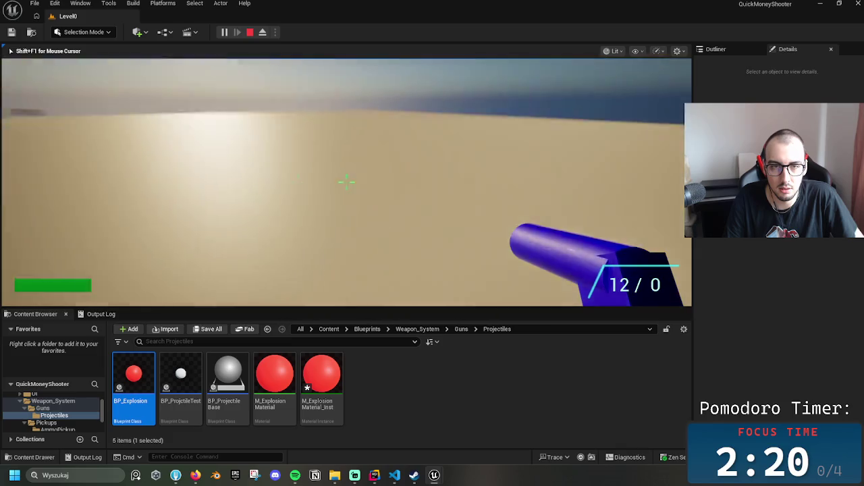
Pick up the gun and fire several projectiles toward the blocks
left_click(346, 182)
left_click(345, 182)
left_click(345, 182)
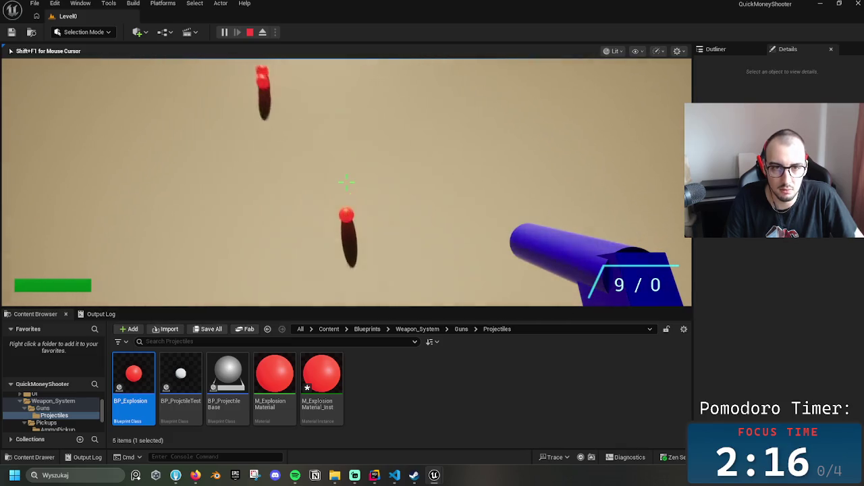
left_click(345, 182)
left_click(346, 183)
left_click(345, 183)
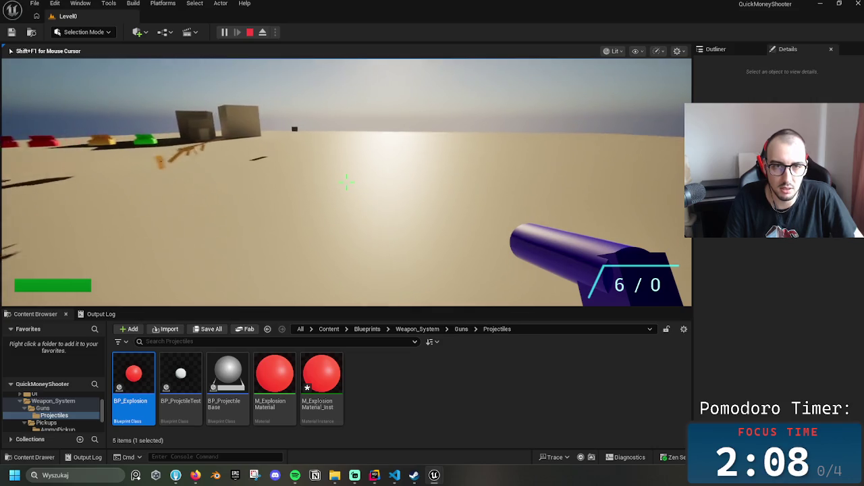
left_click(346, 181)
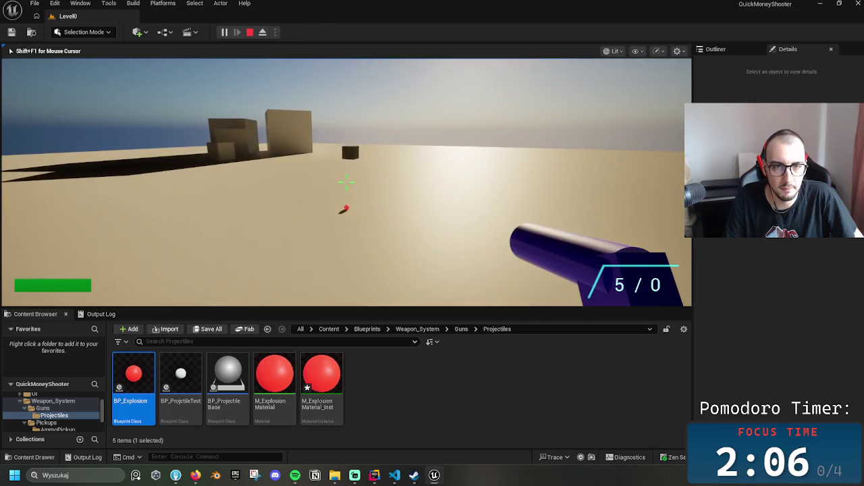
Release the game's input, show the Output Log, and return to BP_Explosion
key("shift+F1")
left_click(101, 314)
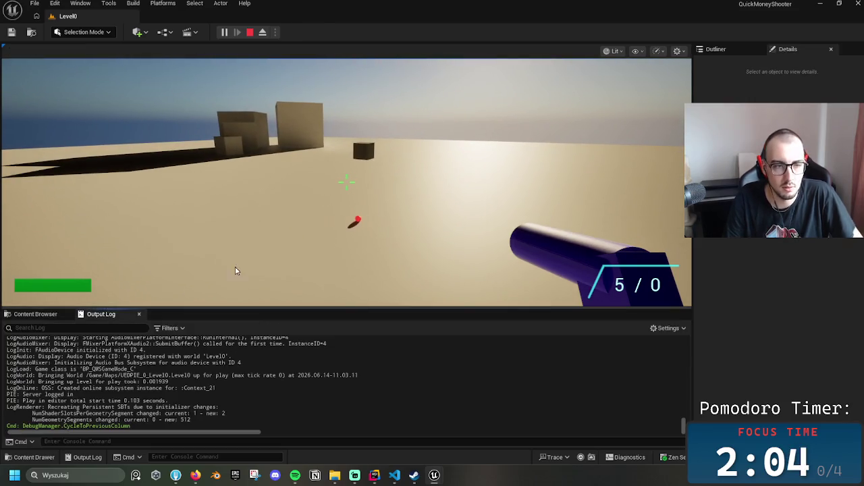
key("alt+Tab")
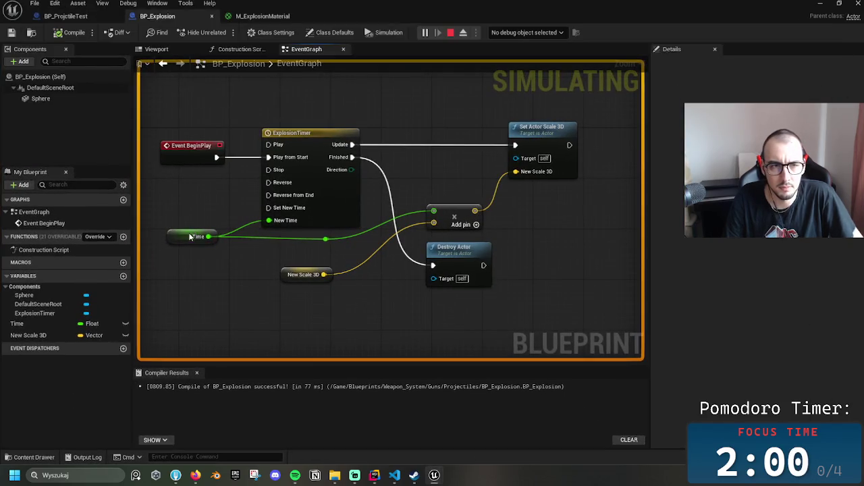
left_click(196, 236)
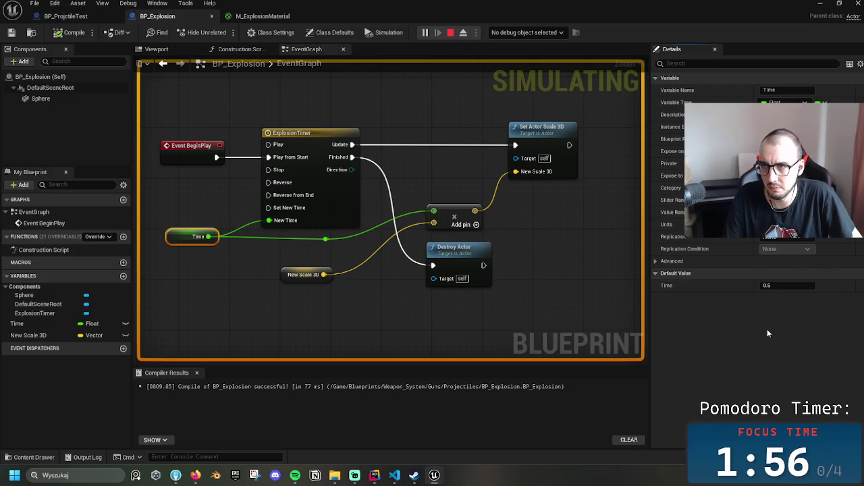
Make BeginPlay trigger the timeline's Play instead of Play from Start, compile, and rerun play briefly
left_click_drag(216, 157, 269, 145)
left_click(68, 34)
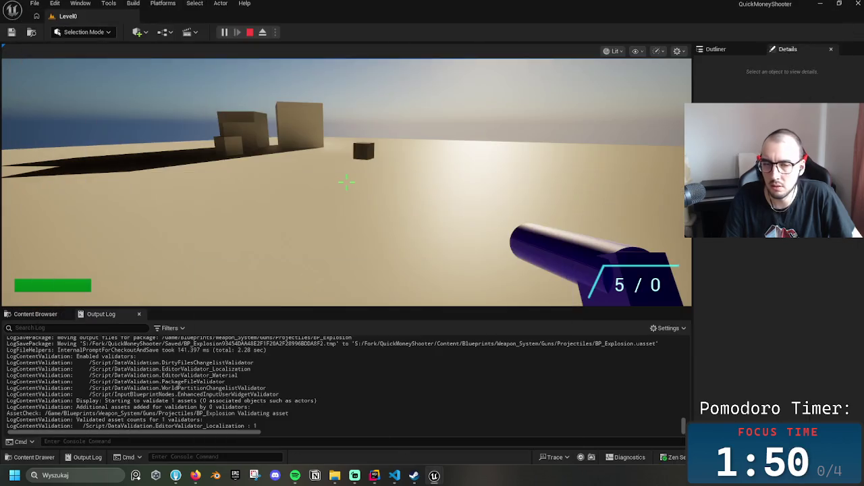
key("Escape")
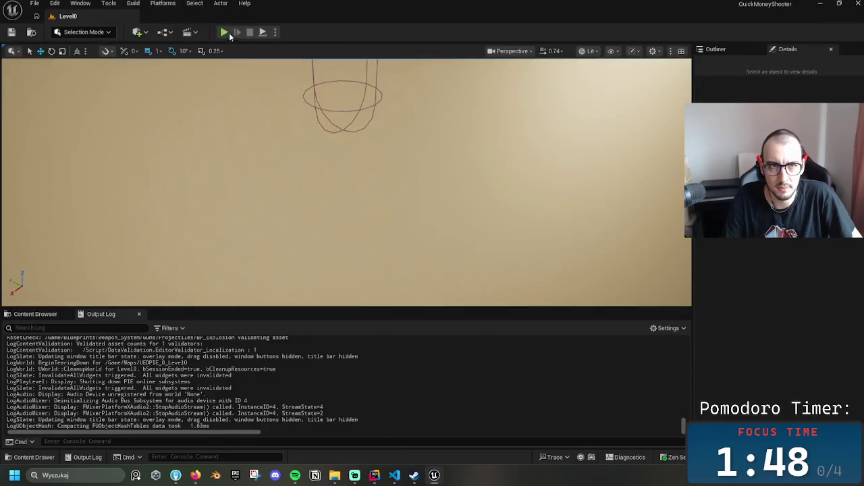
left_click(224, 32)
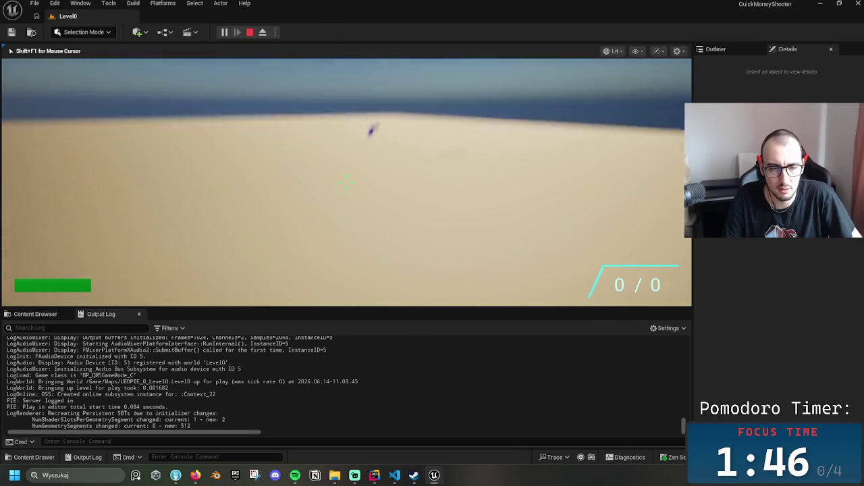
key("Escape")
Save BP_Explosion and minimize the Blueprint window to reveal the level
mouse_move(434, 476)
left_click(457, 418)
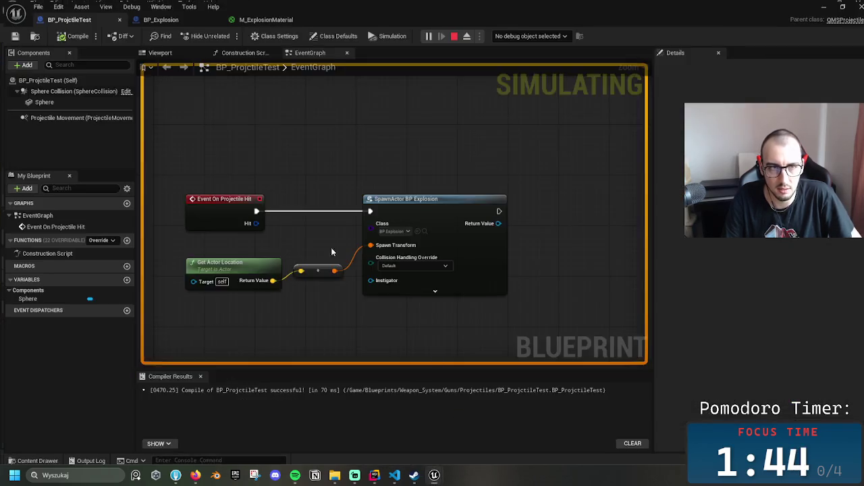
left_click(159, 15)
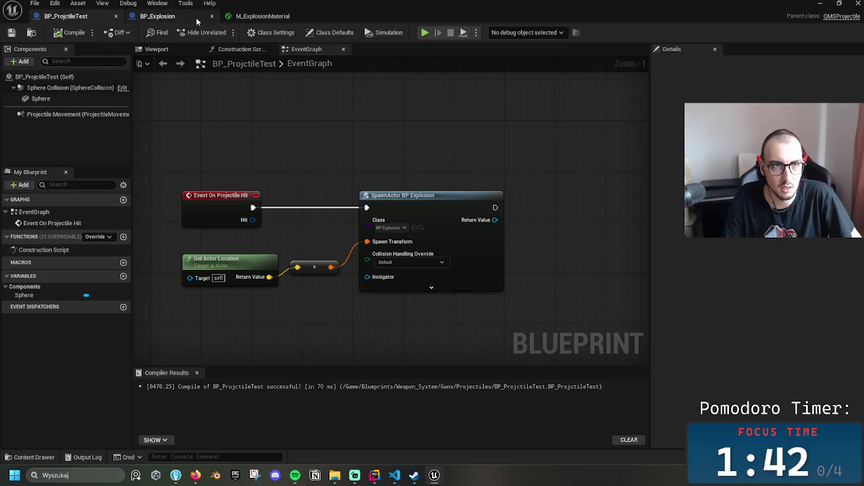
left_click(11, 32)
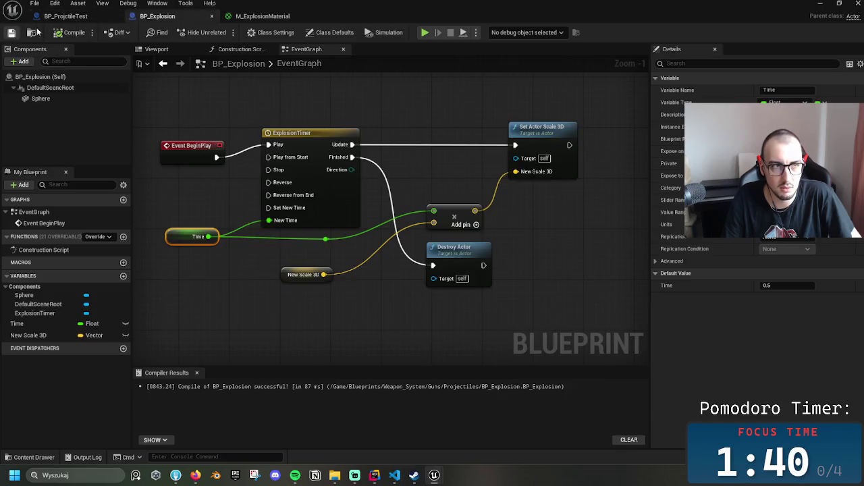
left_click(820, 4)
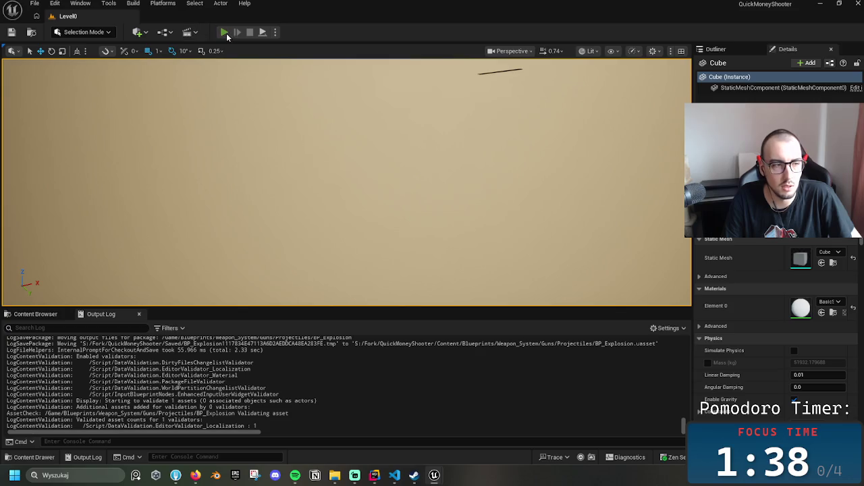
left_click(226, 34)
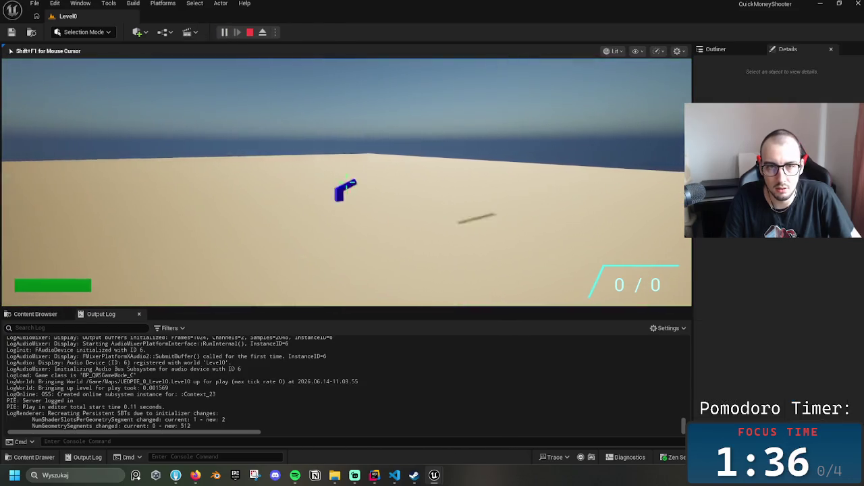
key("w")
left_click(345, 184)
left_click(346, 184)
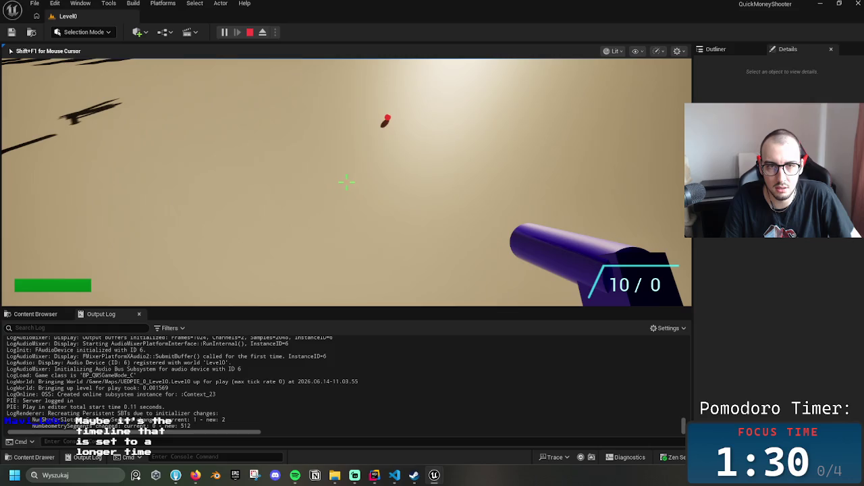
key("w")
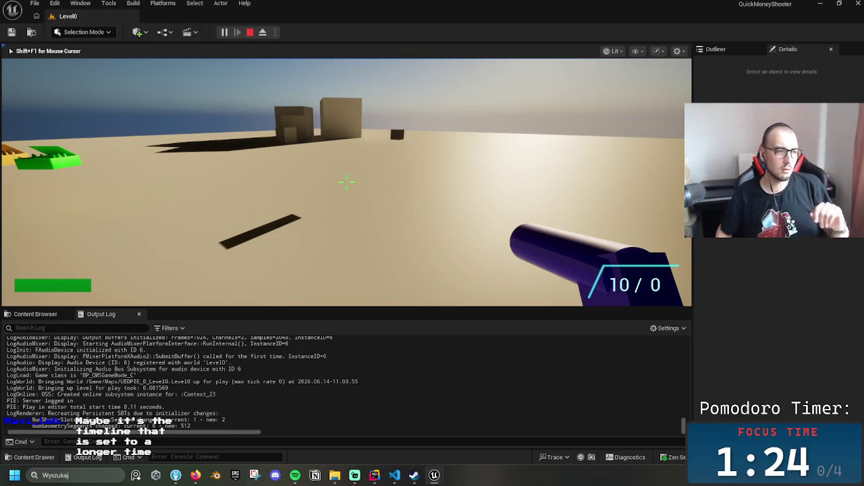
key("Escape")
key("alt+Tab")
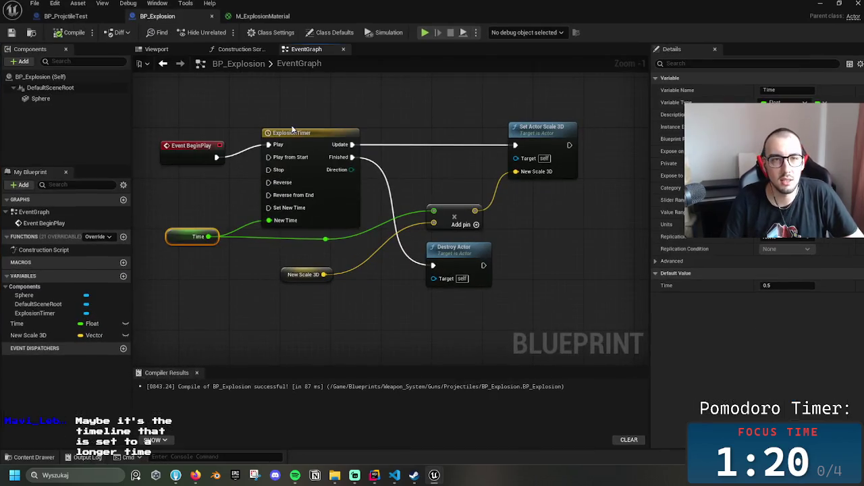
Add a float track to the ExplosionTimer timeline and set its length to 0.70
double_click(292, 131)
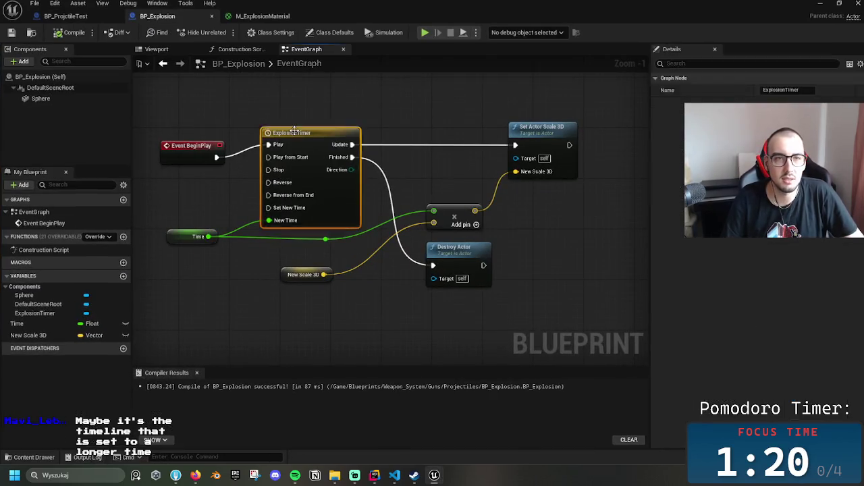
left_click(149, 76)
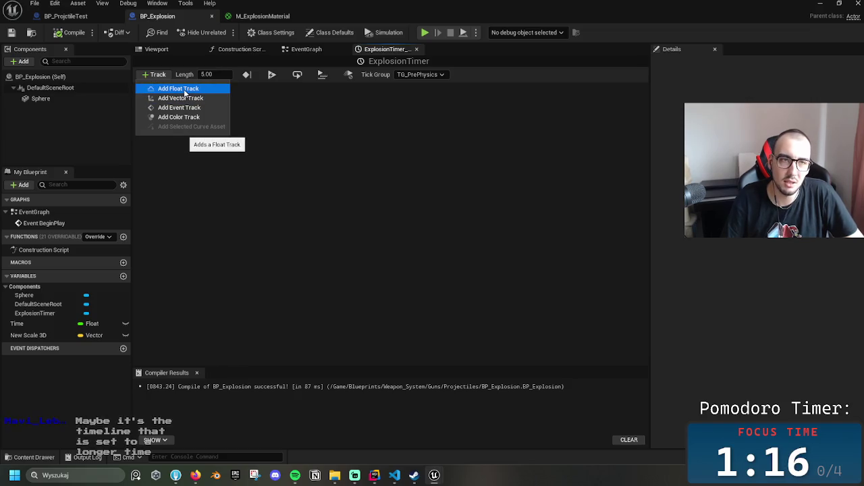
left_click(186, 89)
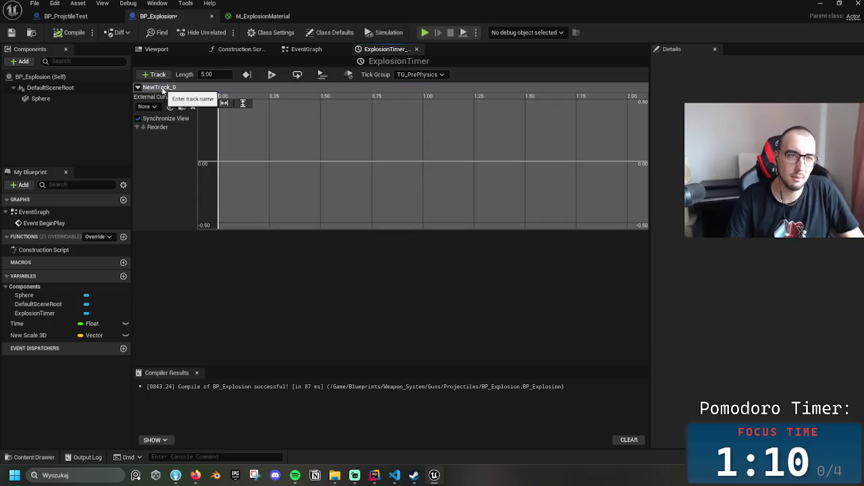
left_click(216, 75)
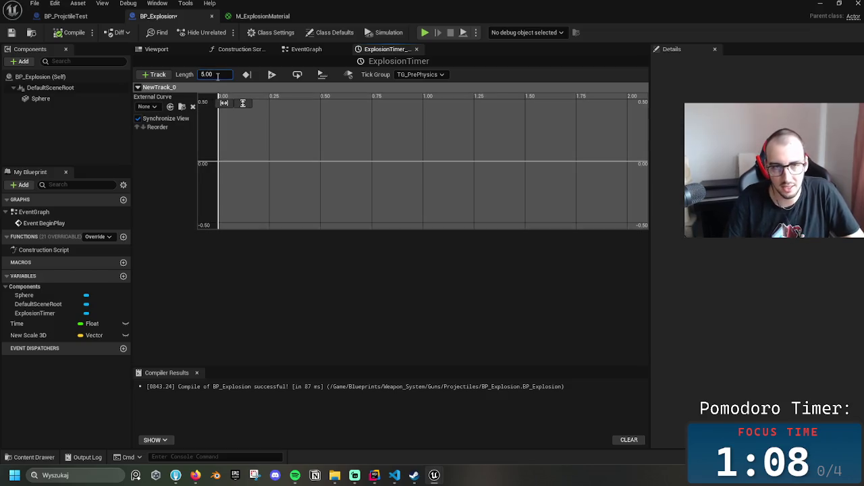
left_click_drag(218, 75, 189, 75)
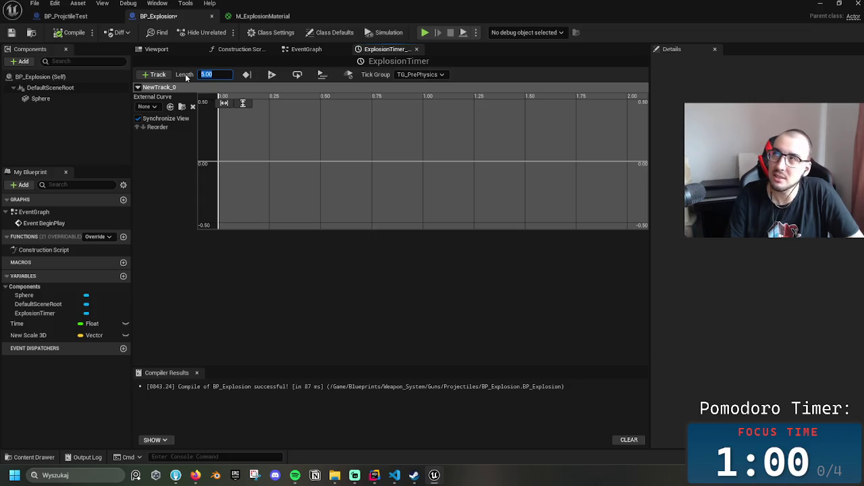
type("0.7")
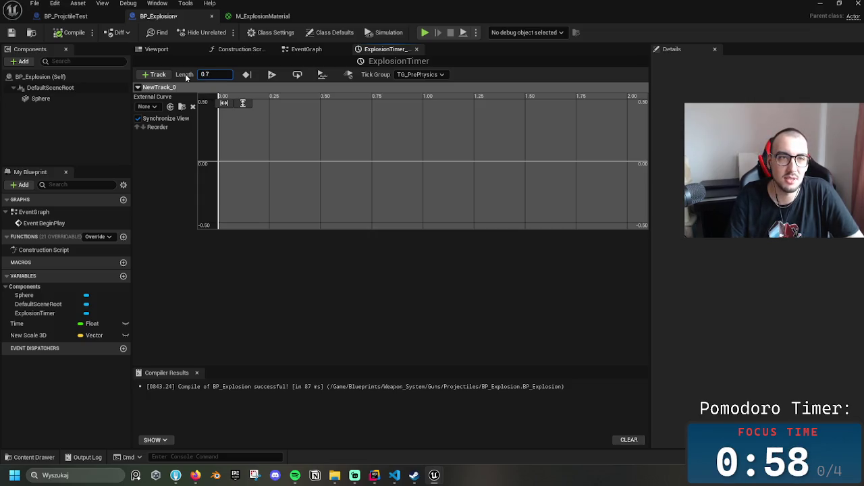
key("Return")
Rename the new float track from NewTrack_0 to Explosion
left_click_drag(235, 166, 274, 193)
scroll(265, 193, "down", 3)
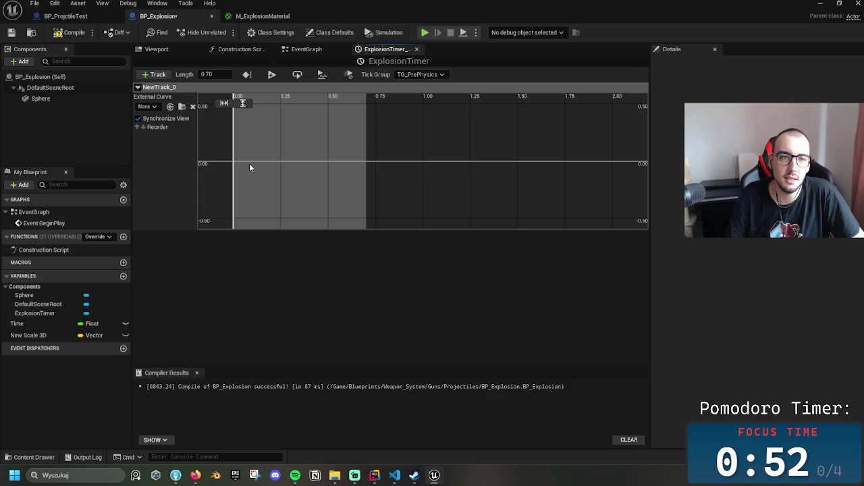
double_click(175, 89)
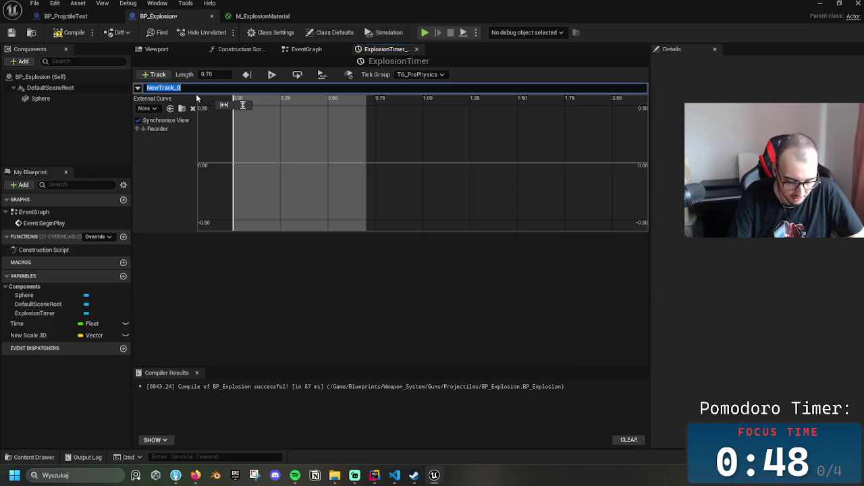
type("Explosion")
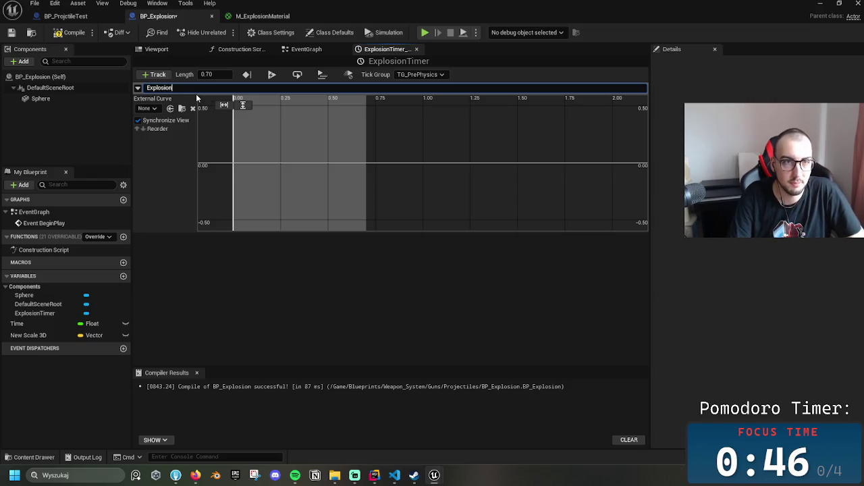
key("Return")
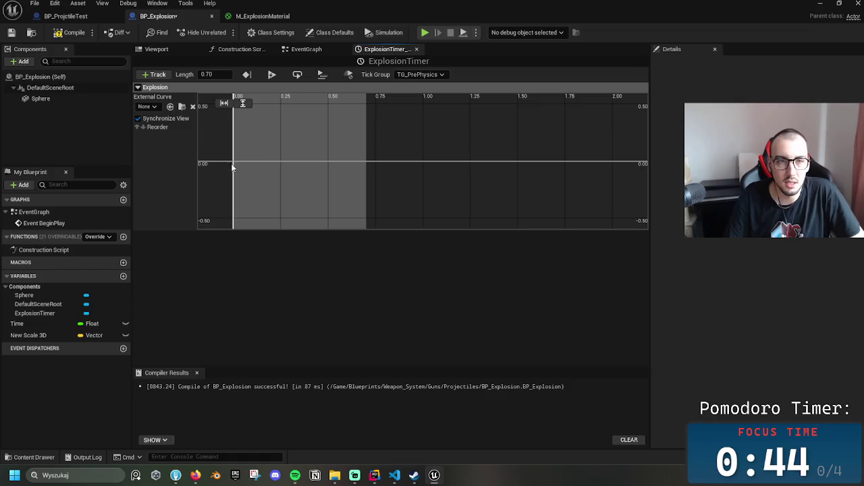
right_click(235, 165)
Add the curve's first key at time 0.0
left_click(260, 179)
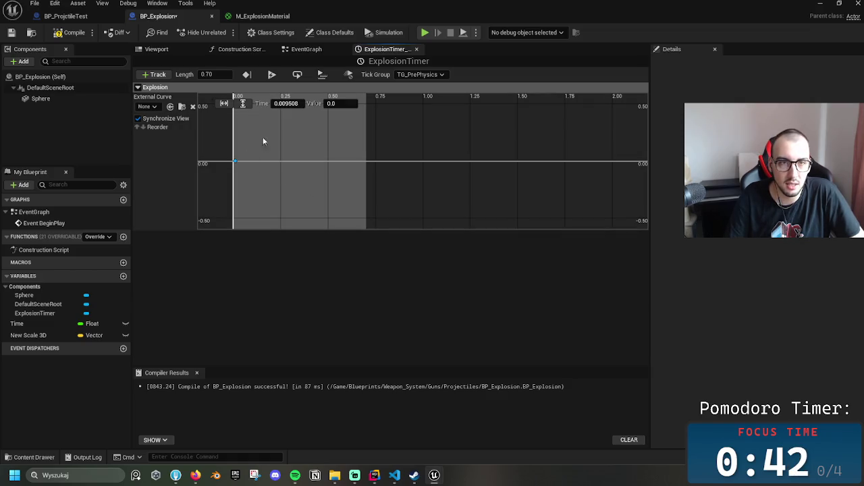
left_click(289, 104)
type("0")
key("Return")
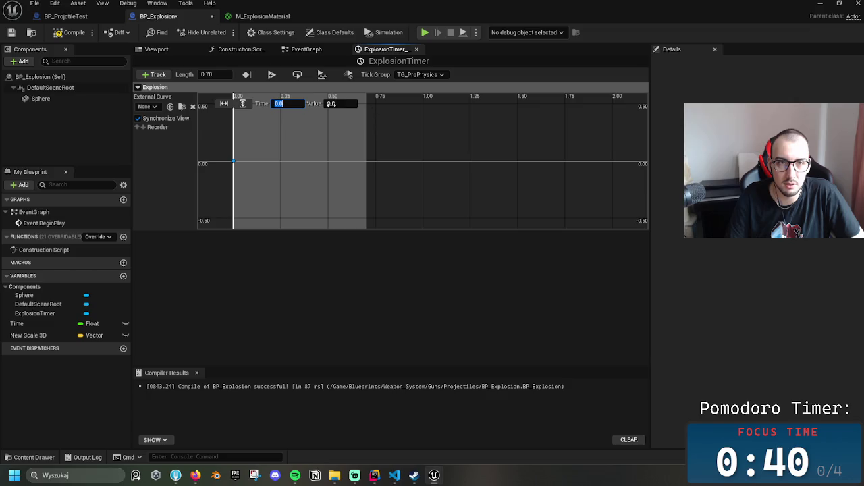
left_click(344, 163)
Add a second key at time 0.7 with value 1.0
right_click(368, 162)
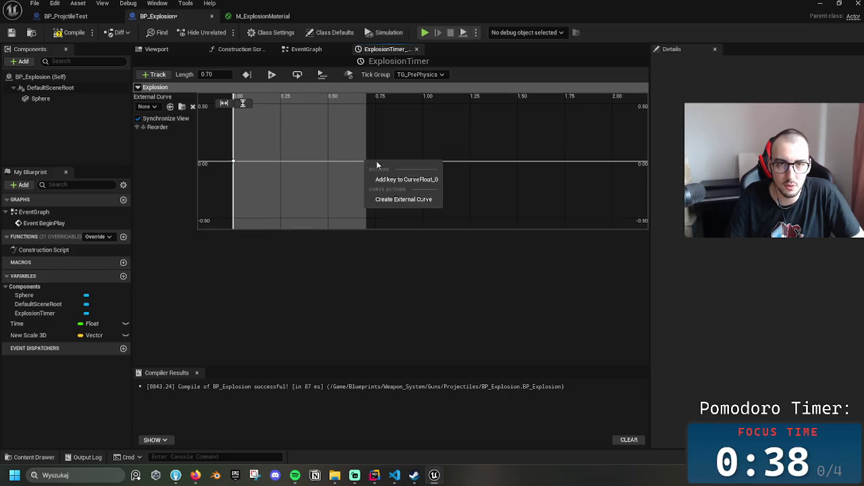
left_click(405, 180)
left_click(285, 103)
type("0.7")
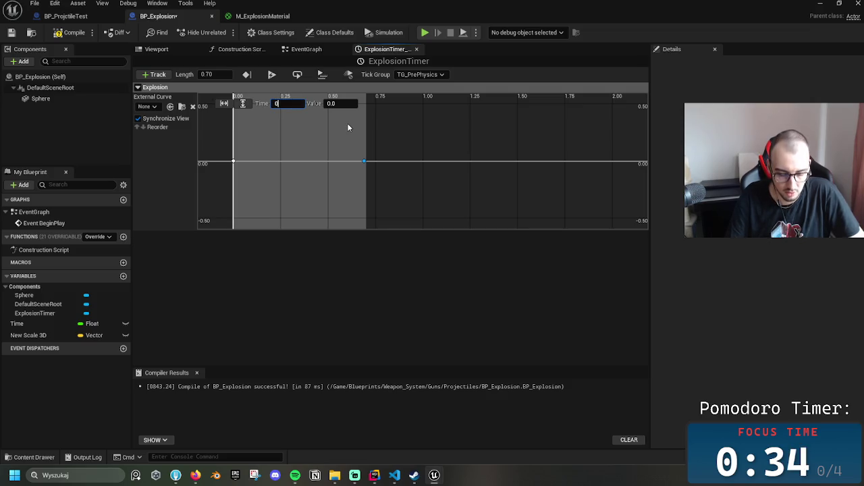
left_click(341, 103)
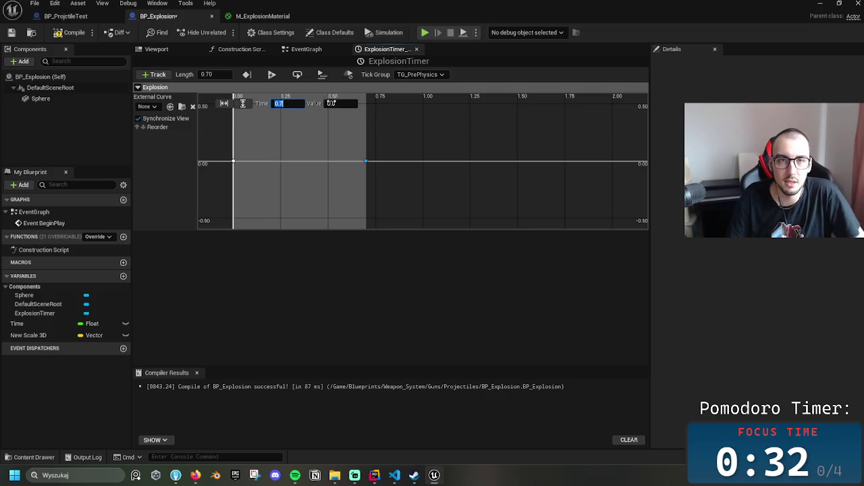
type("1")
key("Return")
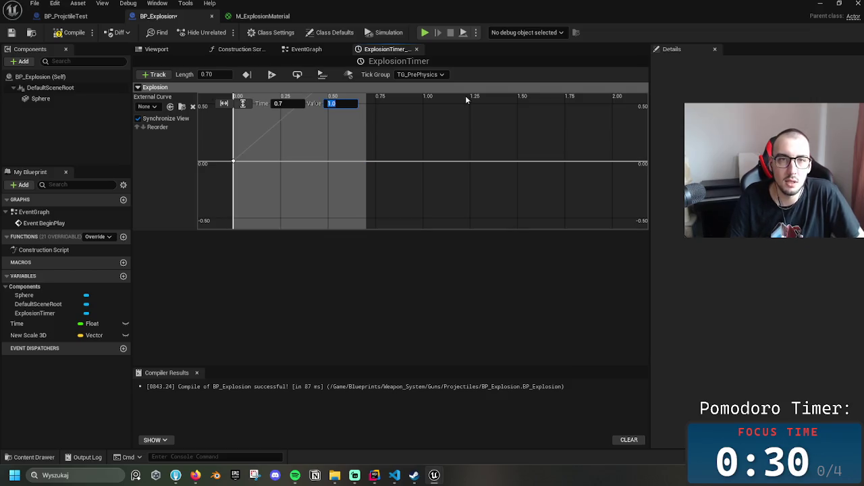
Frame and select both keys, then set them to Auto interpolation
right_click(271, 133)
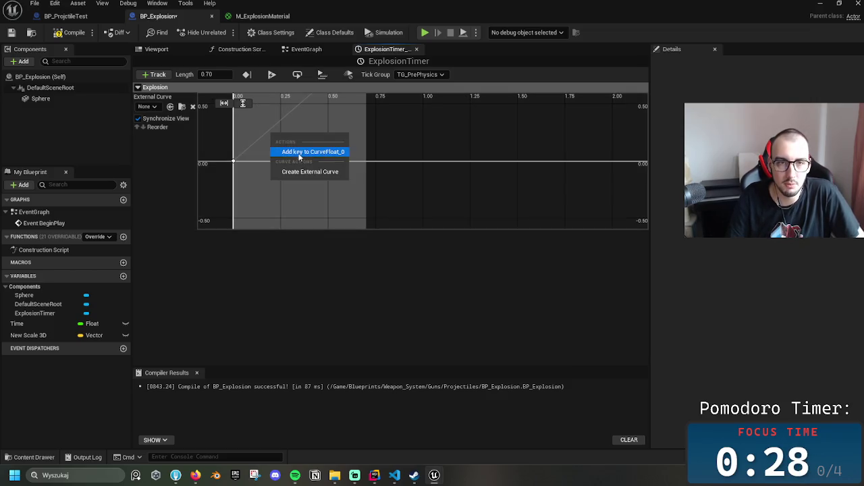
left_click(414, 145)
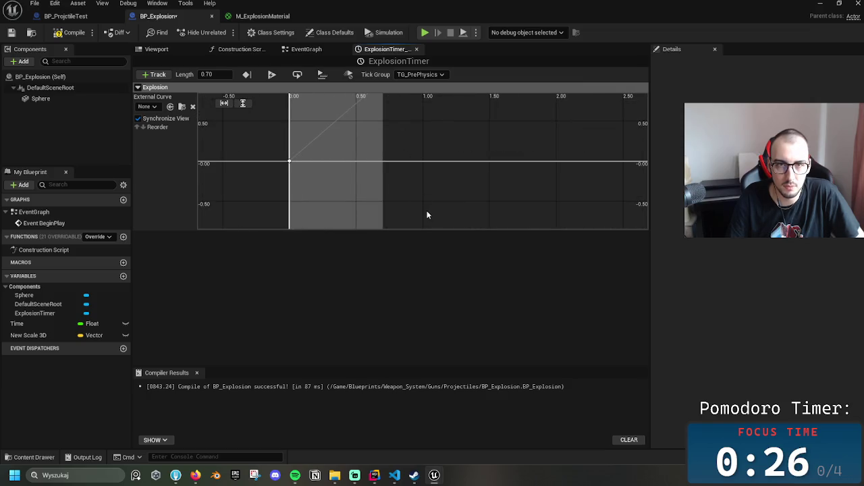
scroll(349, 145, "up", 1)
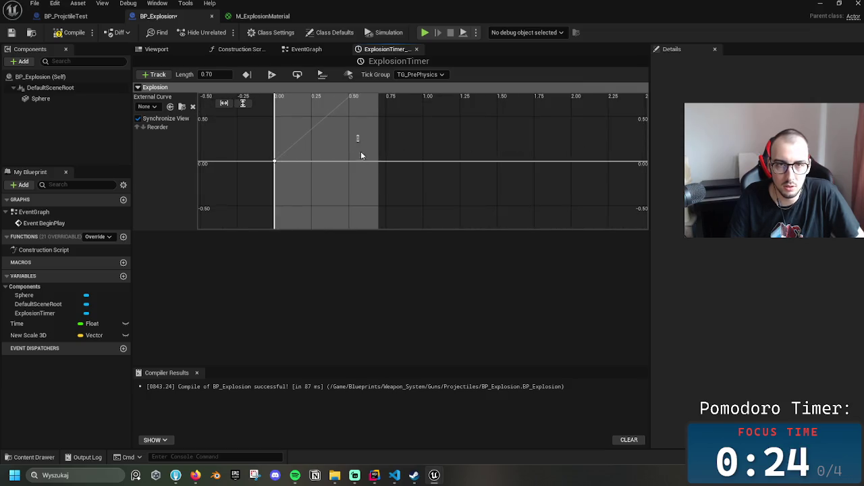
left_click_drag(428, 132, 428, 177)
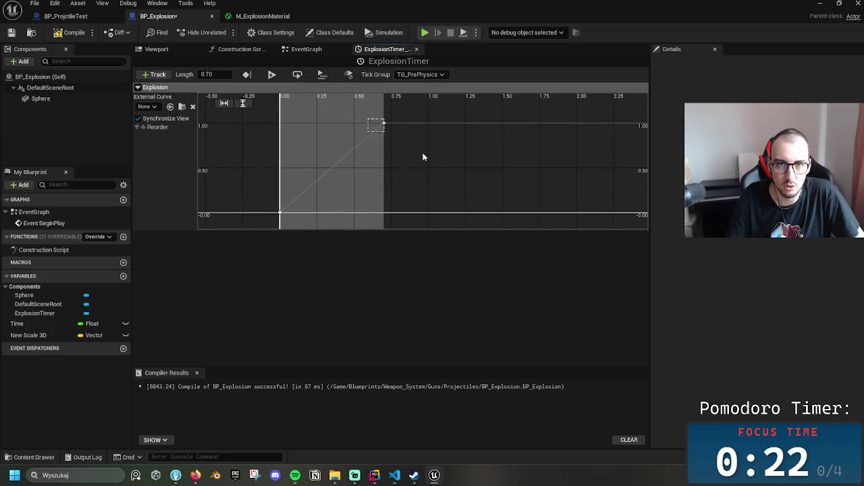
left_click(279, 213)
mouse_move(257, 119)
left_mouse_down()
mouse_move(453, 228)
mouse_move(438, 227)
left_mouse_up()
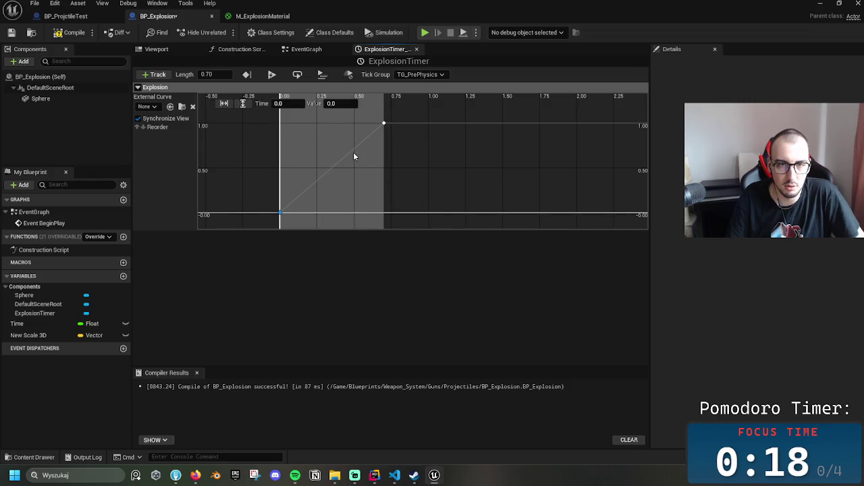
left_click_drag(239, 122, 453, 227)
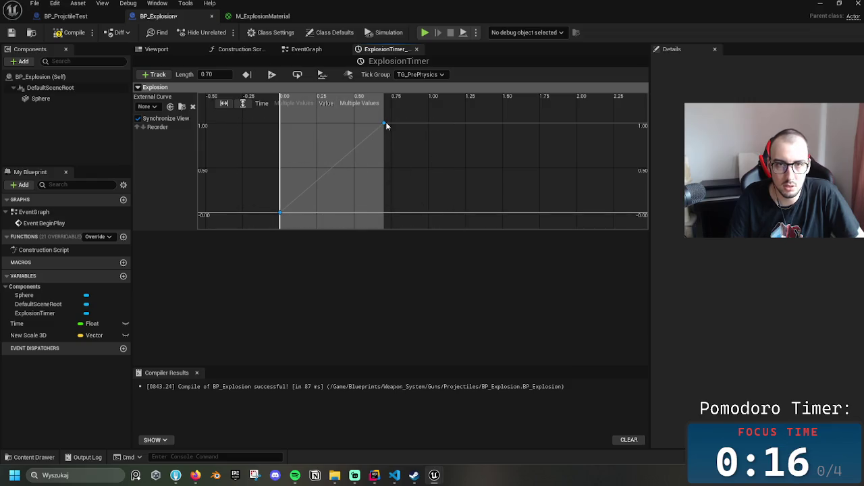
right_click(387, 127)
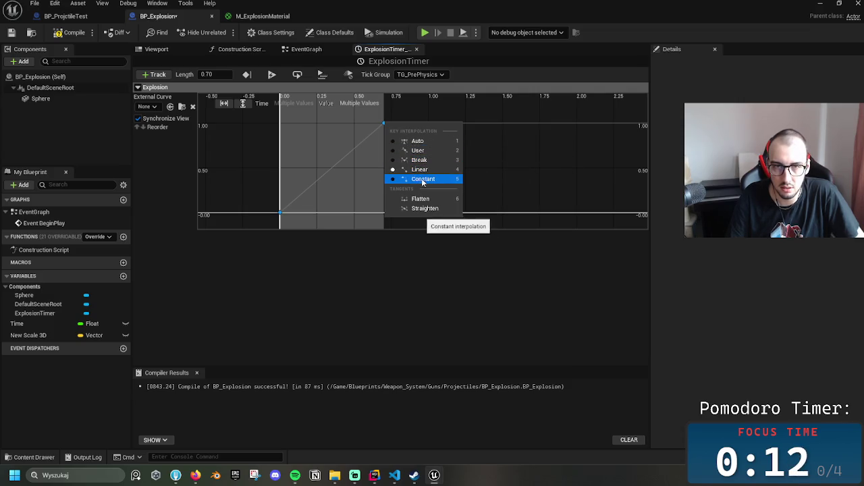
left_click(421, 144)
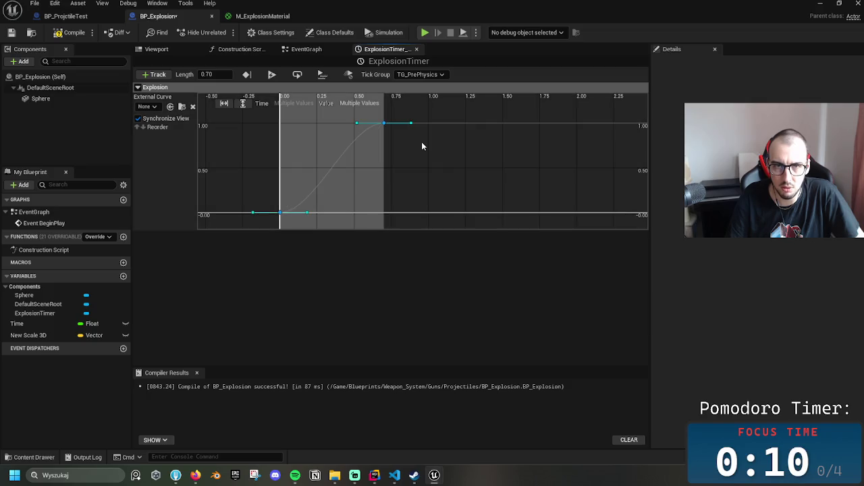
Select the 0.00 key and tilt its tangent
left_click(459, 193)
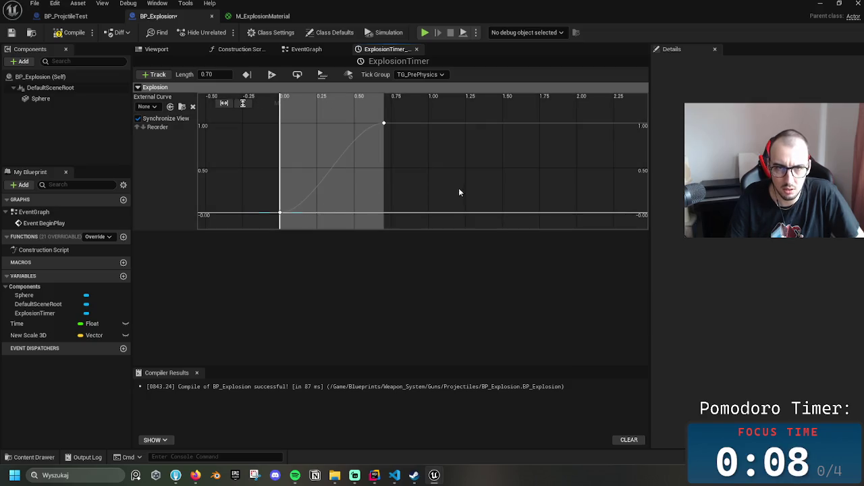
left_click(280, 212)
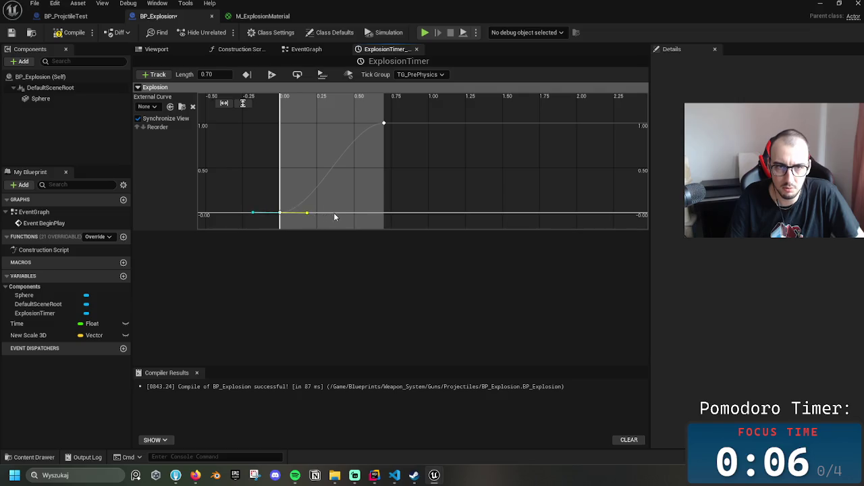
mouse_move(360, 217)
left_mouse_down()
mouse_move(373, 226)
mouse_move(376, 163)
mouse_move(422, 171)
mouse_move(480, 230)
left_mouse_up()
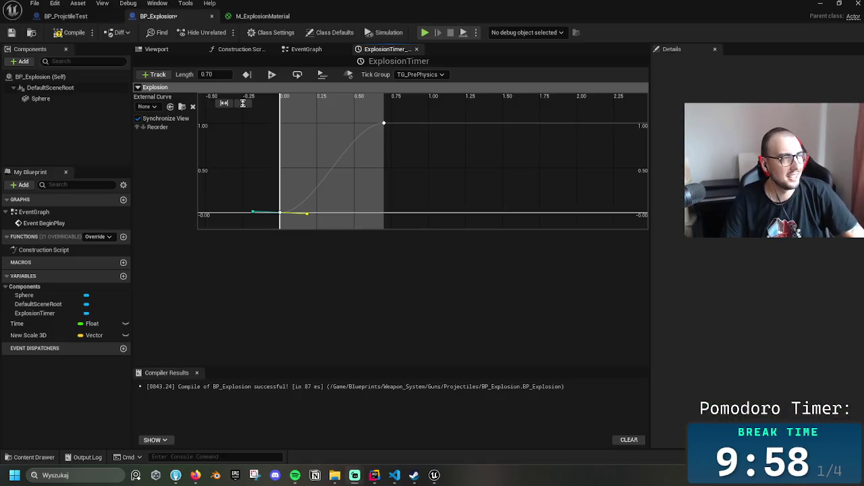
Compile BP_Explosion with the eased 0.0-to-1.0 Explosion curve
left_click(74, 33)
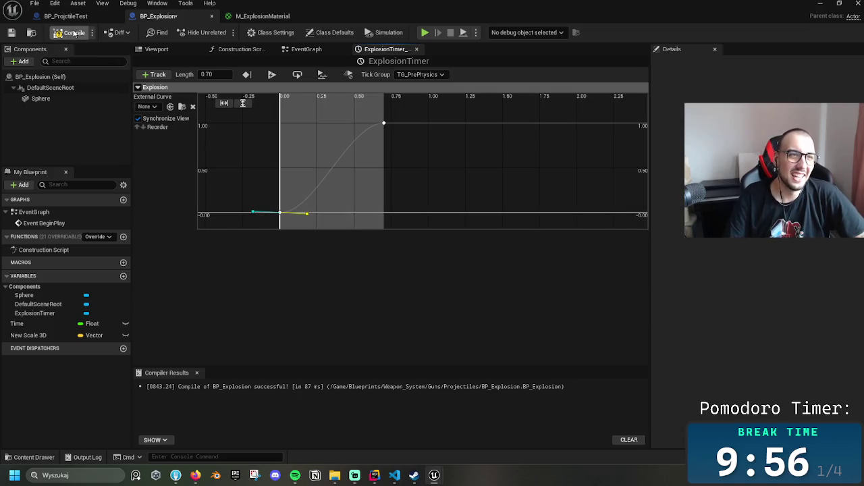
Save BP_Explosion and return to its event graph
left_click(11, 32)
left_click(68, 15)
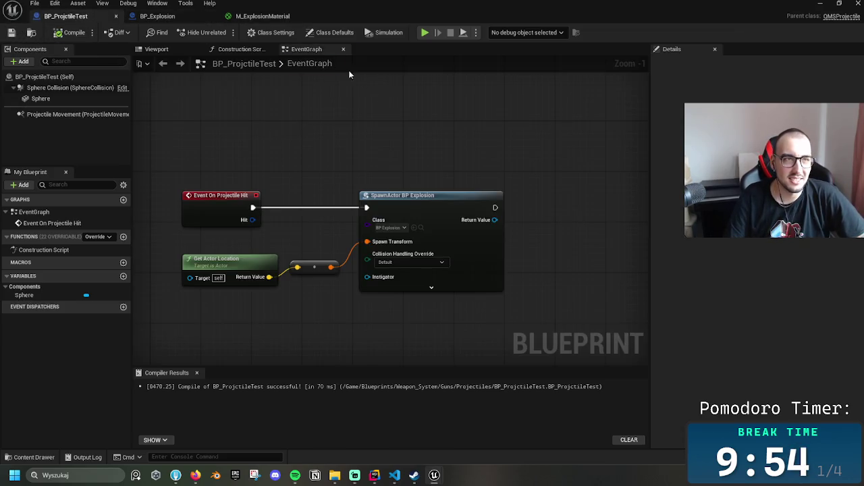
left_click(169, 16)
left_click(336, 51)
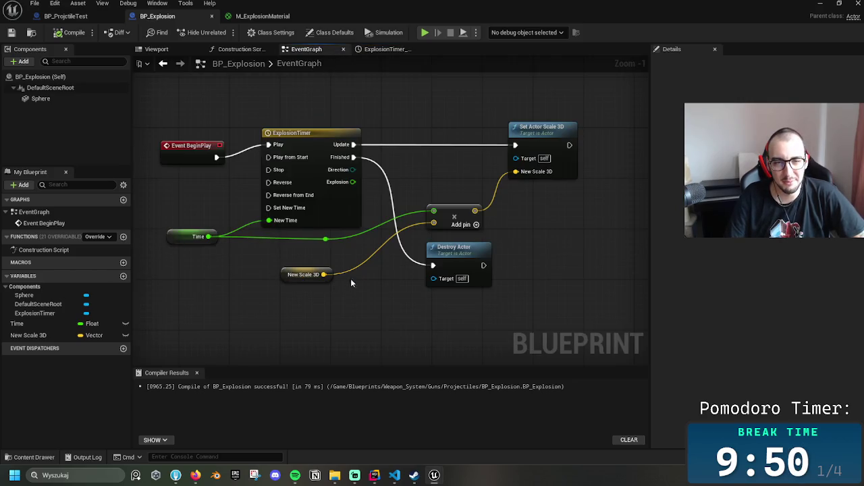
Delete the Time reroute, the Time getter nodes and the vector Add node
left_click(286, 273)
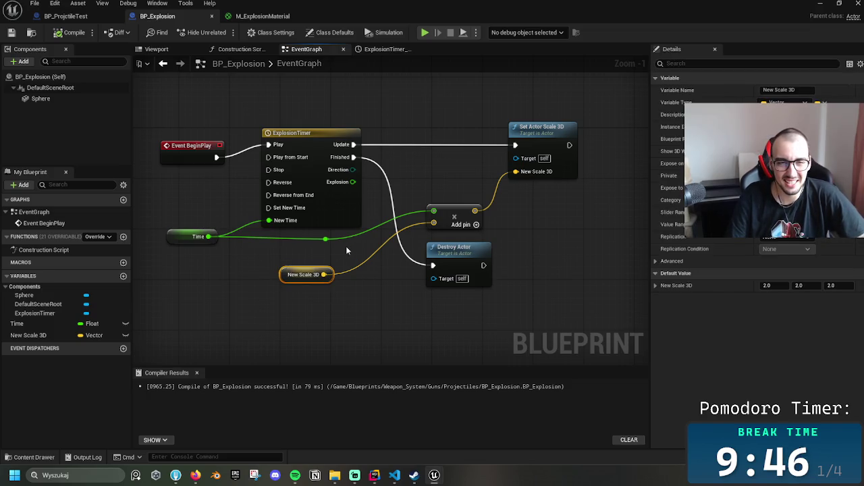
left_click(326, 239)
key("Delete")
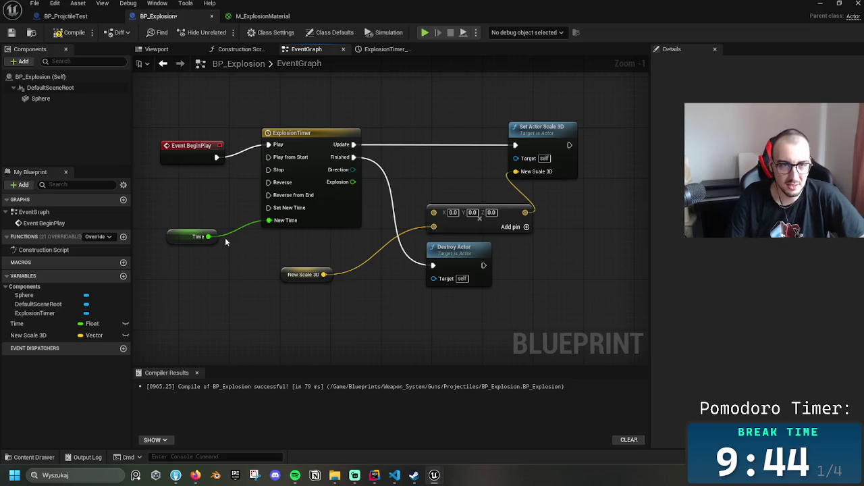
left_click(191, 231)
key("Delete")
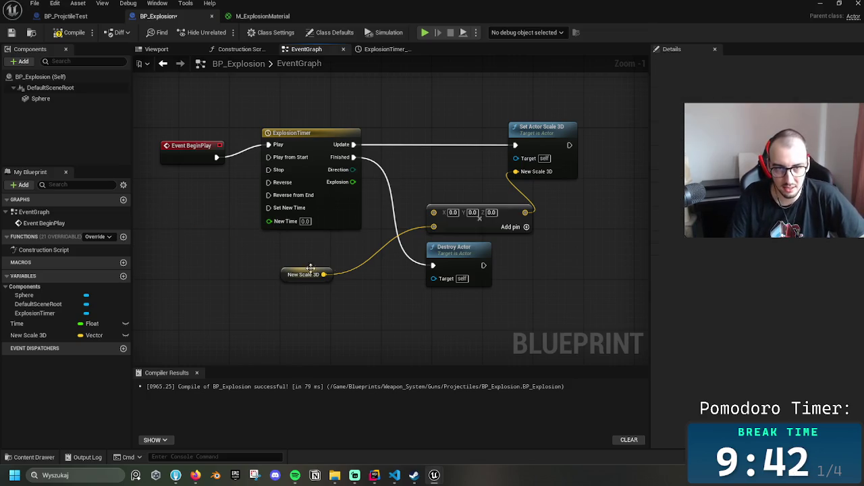
left_click_drag(288, 278, 294, 290)
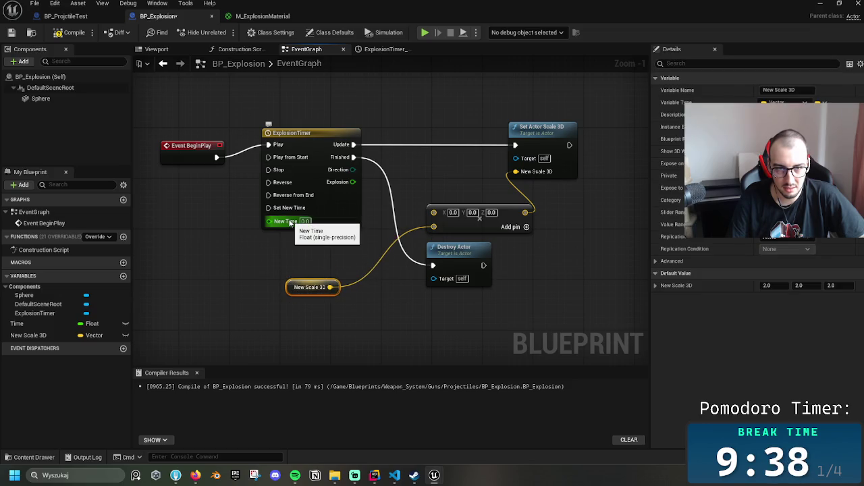
left_click(62, 323)
mouse_move(62, 323)
left_mouse_down()
mouse_move(290, 265)
mouse_move(435, 212)
left_mouse_up()
left_click(315, 268)
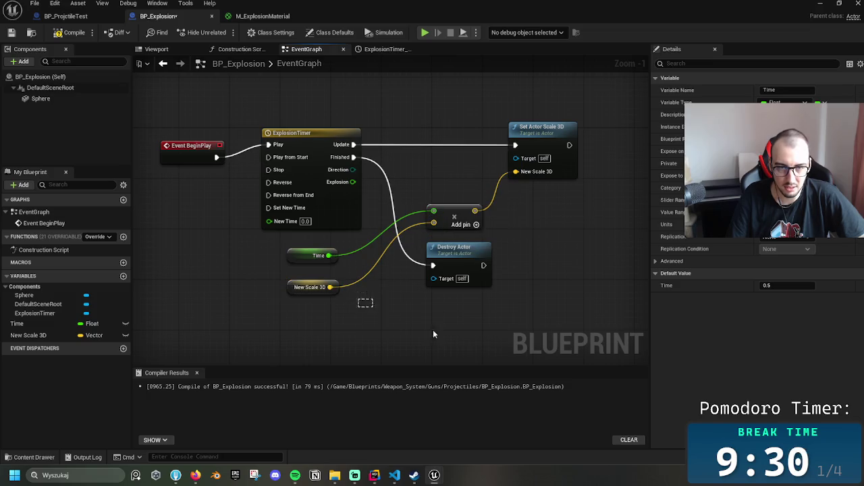
key("Delete")
left_click(479, 216)
key("Delete")
Connect New Scale 3D directly to Set Actor Scale 3D, compile, save, and minimize the editor
mouse_move(289, 289)
left_mouse_down()
mouse_move(415, 197)
mouse_move(405, 203)
mouse_move(516, 171)
left_mouse_up()
left_click(511, 211)
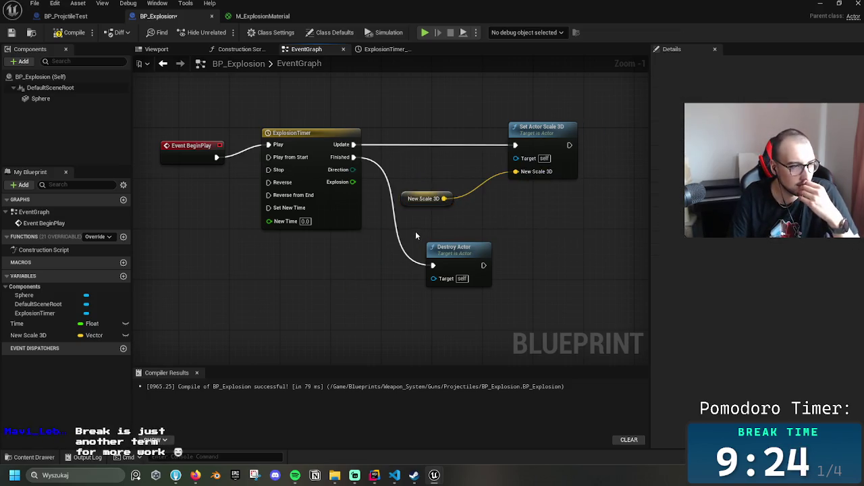
left_click(74, 32)
left_click(12, 32)
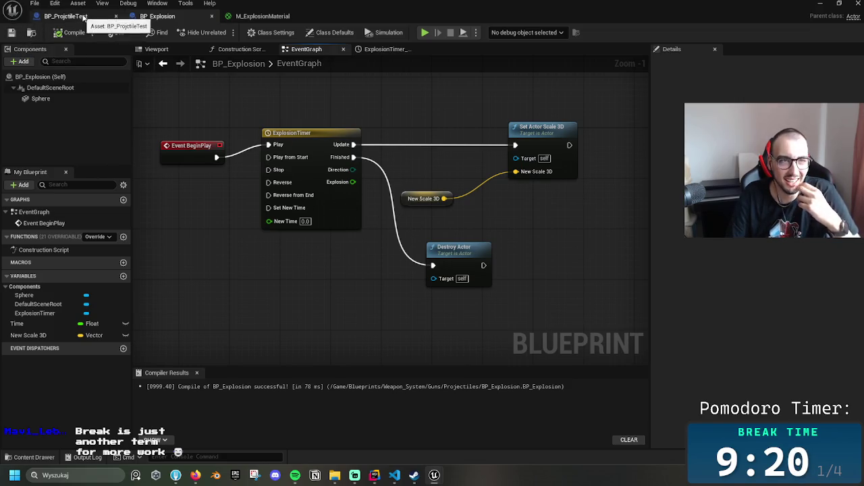
left_click(825, 3)
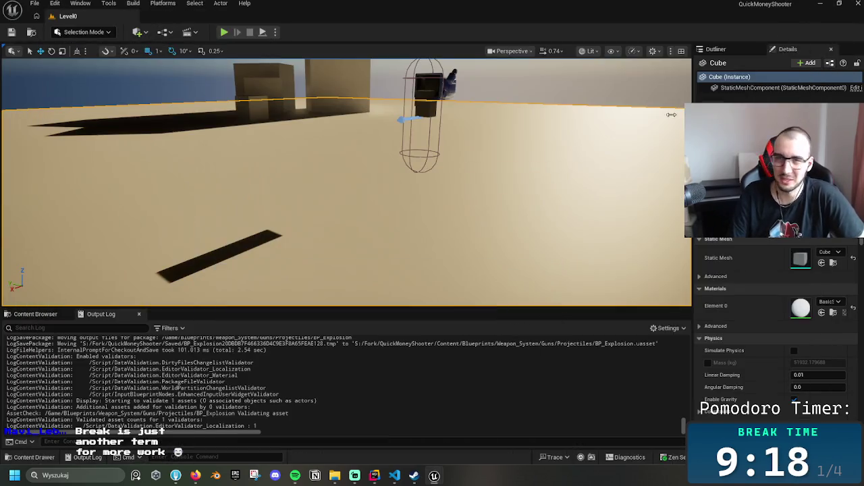
Play the level and empty the gun's magazine firing explosive shots
key("alt+p")
left_click(419, 148)
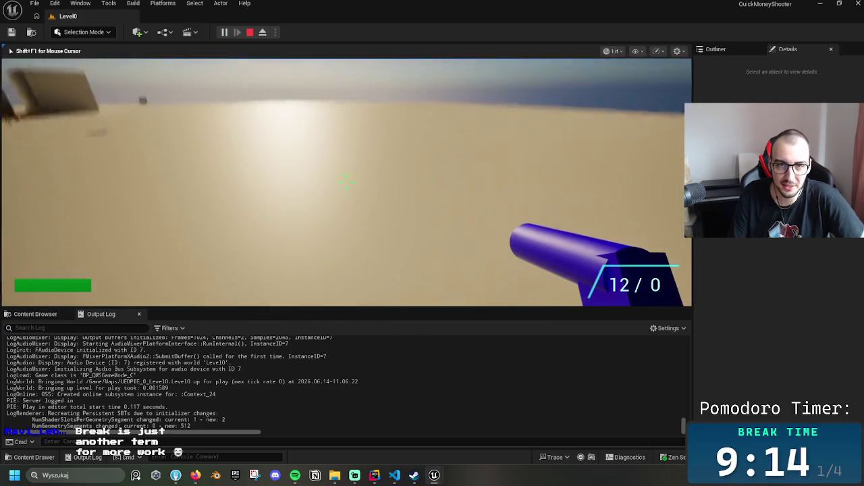
left_click(346, 181)
left_click(346, 181)
left_click(347, 181)
left_click(346, 180)
left_click(347, 181)
left_click(346, 180)
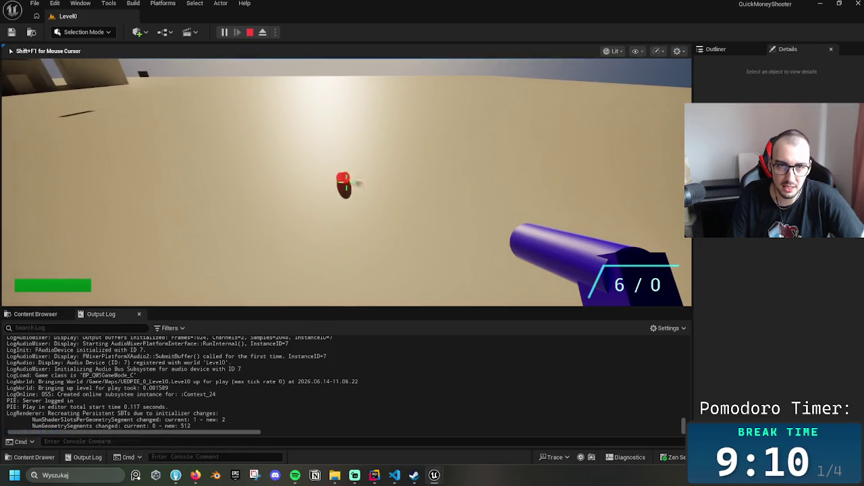
left_click(346, 181)
left_click(346, 181)
left_click(346, 181)
left_click(347, 181)
left_click(346, 181)
left_click(346, 181)
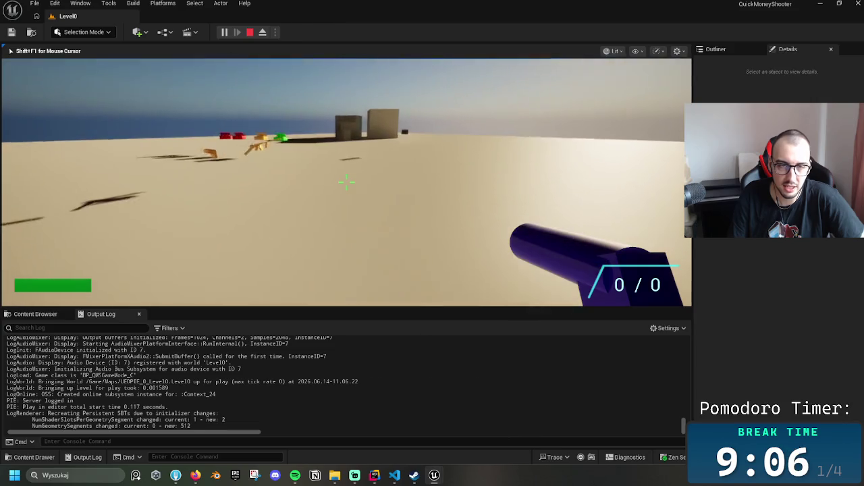
Restock from the ammo boxes, reload, and stop the play session
key("r")
key("w")
key("s")
key("r")
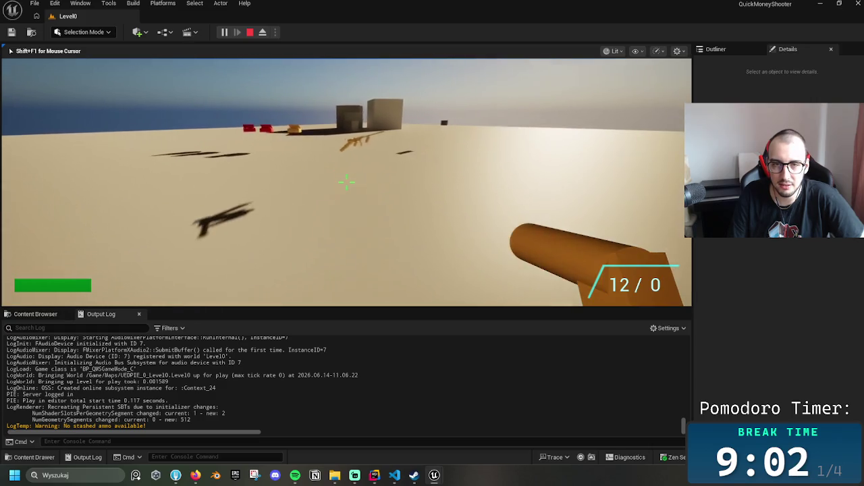
key("Escape")
Select the explosive ammo pickup and bring the BP_Explosion editor forward
left_click(277, 96)
left_click_drag(414, 236, 415, 236)
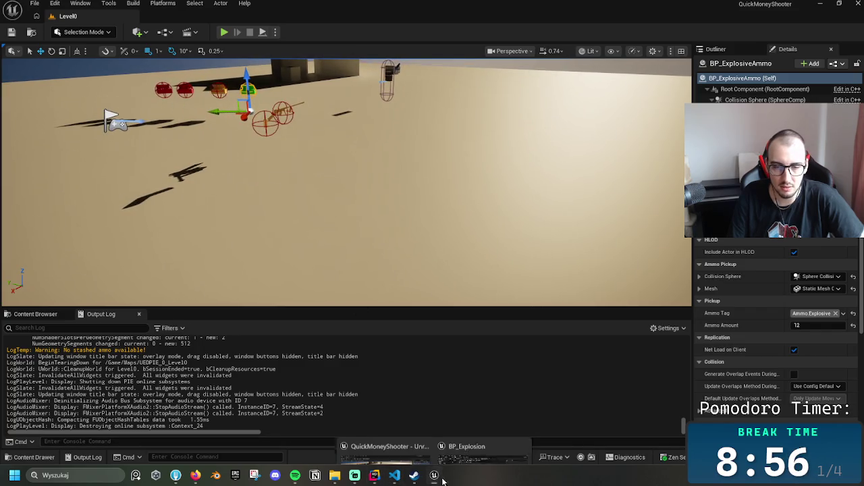
mouse_move(434, 476)
left_click(456, 426)
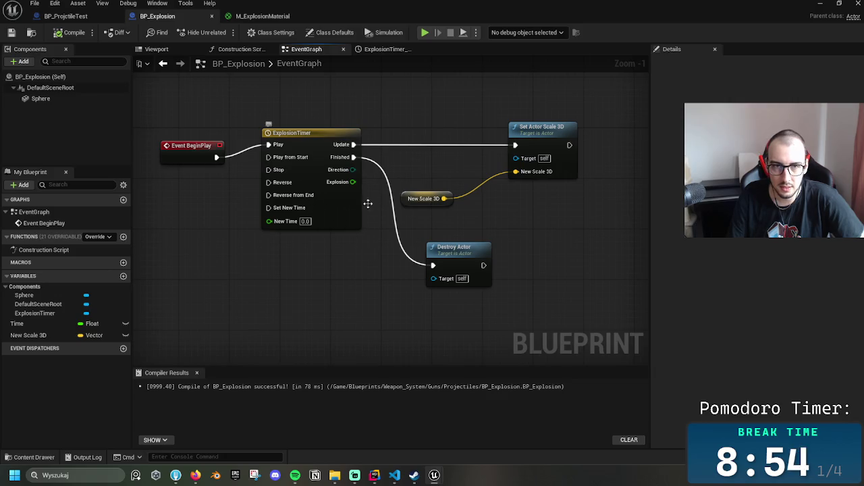
Set the ExplosionTimer length to 1.5 seconds and move its end key to time 1.5
double_click(342, 207)
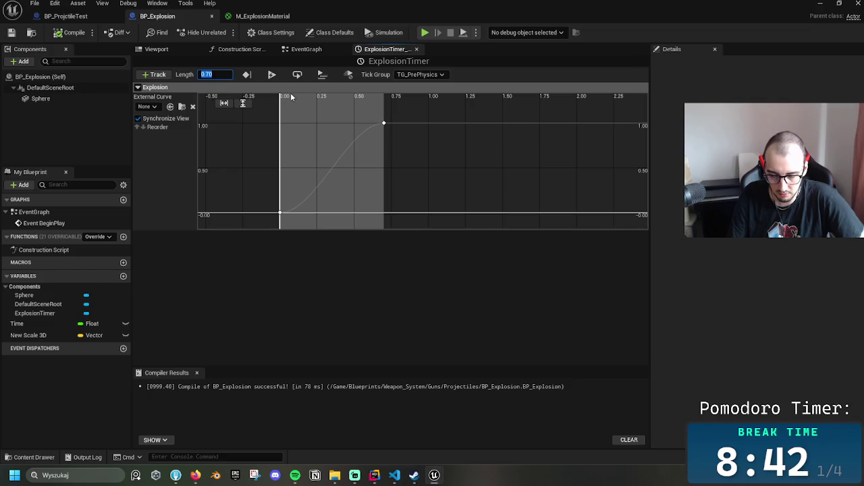
type("1.5")
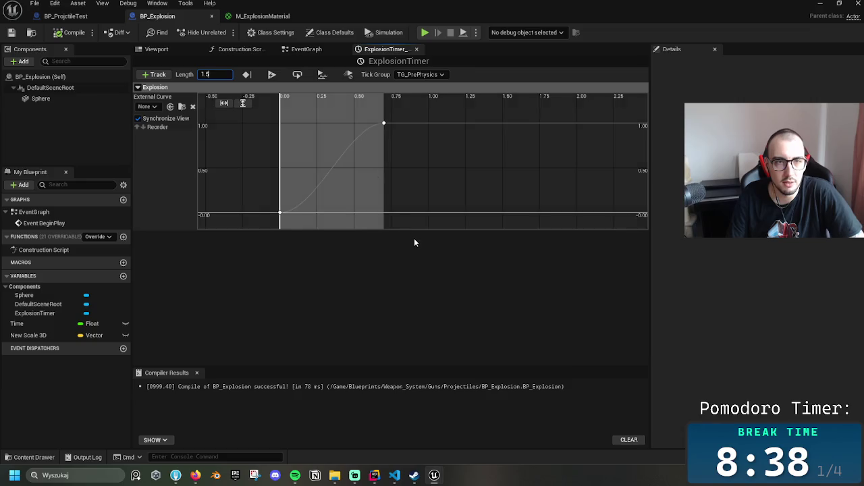
key("Return")
left_click(384, 124)
left_click(287, 104)
type("1.5")
key("Return")
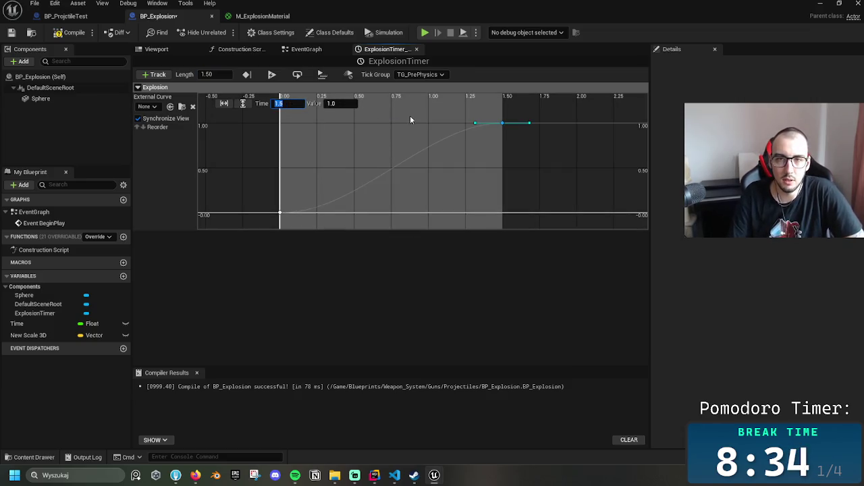
Tilt the end key's incoming tangent and raise the curve's starting slope
mouse_move(476, 125)
left_mouse_down()
mouse_move(504, 152)
mouse_move(467, 143)
left_mouse_up()
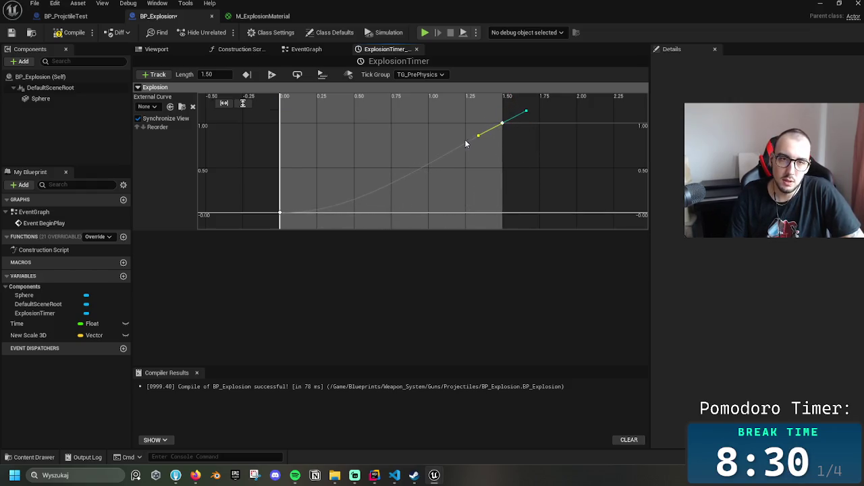
left_click(280, 214)
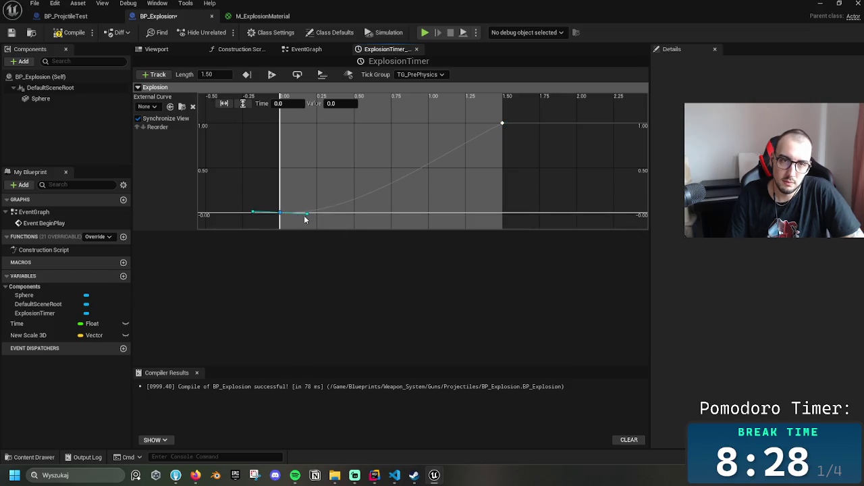
left_click(309, 217)
left_click(280, 214)
left_click_drag(307, 213, 312, 210)
left_click(525, 196)
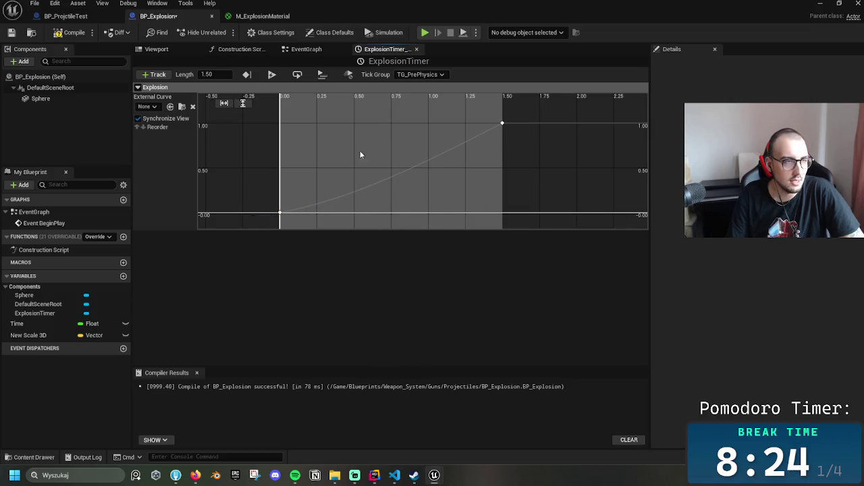
Compile BP_Explosion, close the BP_ProjctileTest blueprint, and return to the event graph
left_click(70, 32)
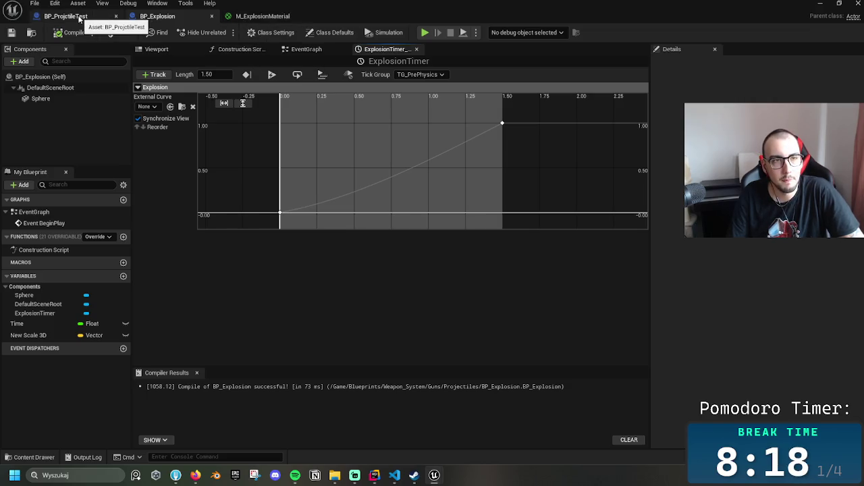
left_click(80, 17)
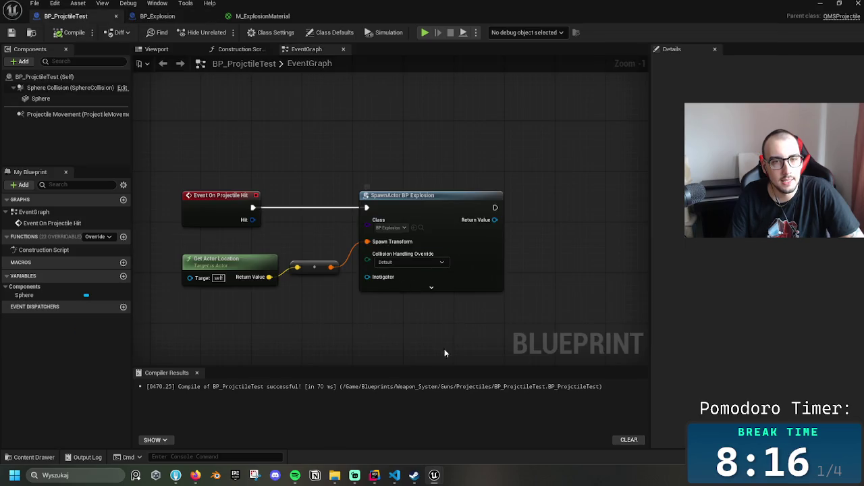
left_click(115, 17)
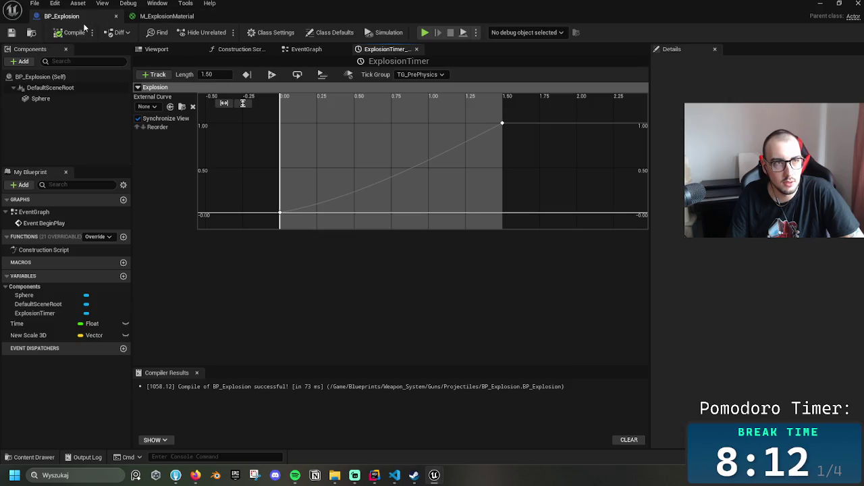
left_click(302, 49)
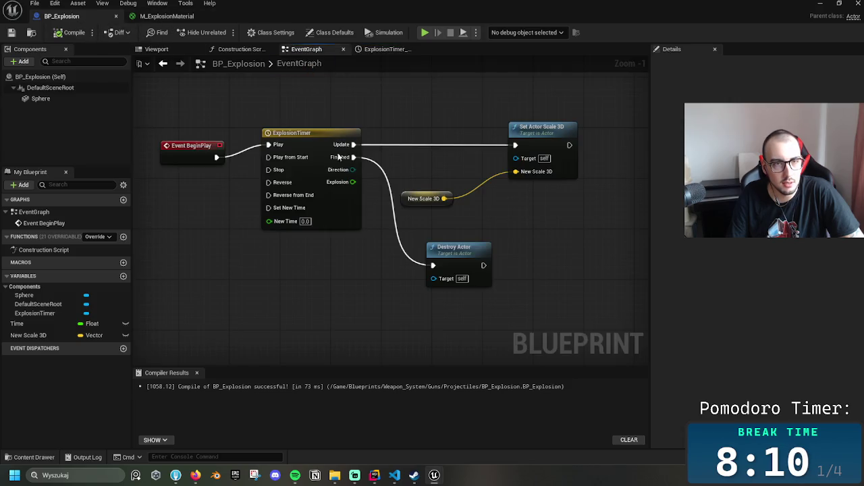
Multiply the Explosion track by New Scale 3D and feed the result into Set Actor Scale 3D
scroll(338, 308, "down", 3)
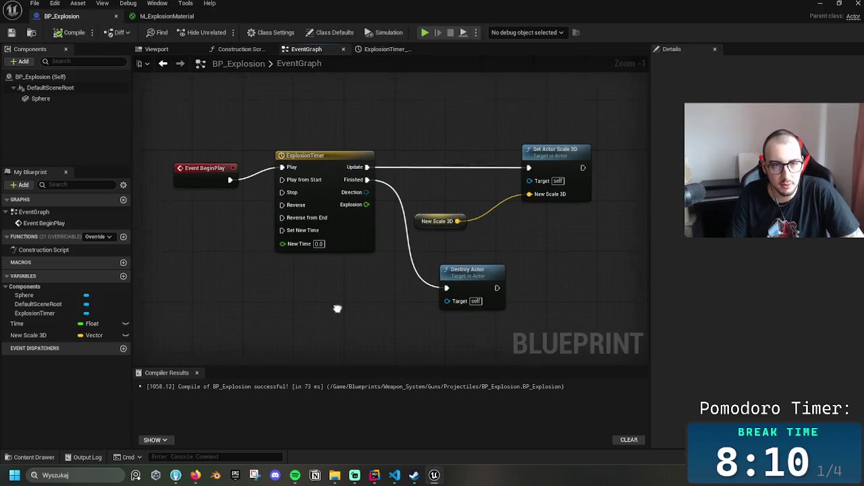
left_click(310, 190)
left_click_drag(552, 245, 434, 224)
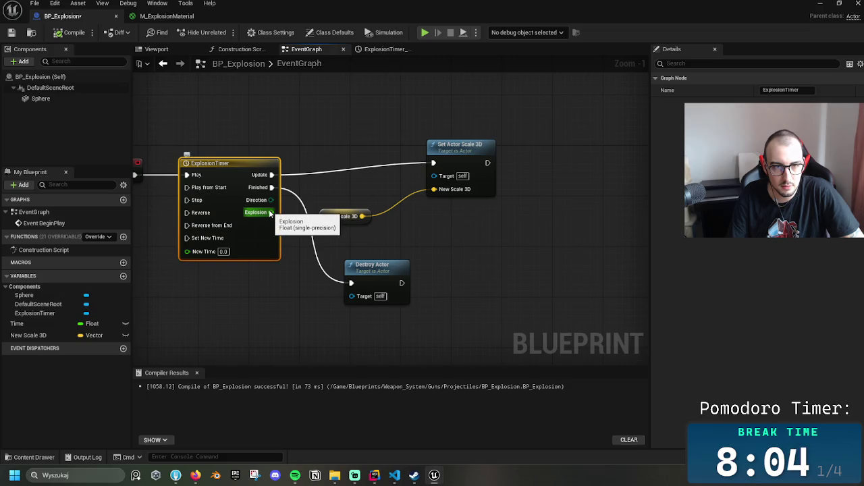
mouse_move(334, 216)
left_mouse_down()
mouse_move(364, 241)
mouse_move(372, 235)
left_mouse_up()
left_click_drag(271, 212, 352, 208)
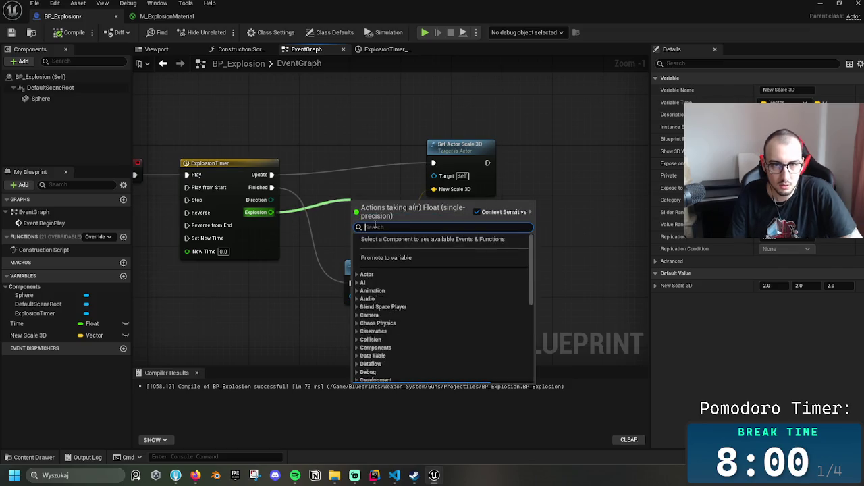
type("mult")
key("Return")
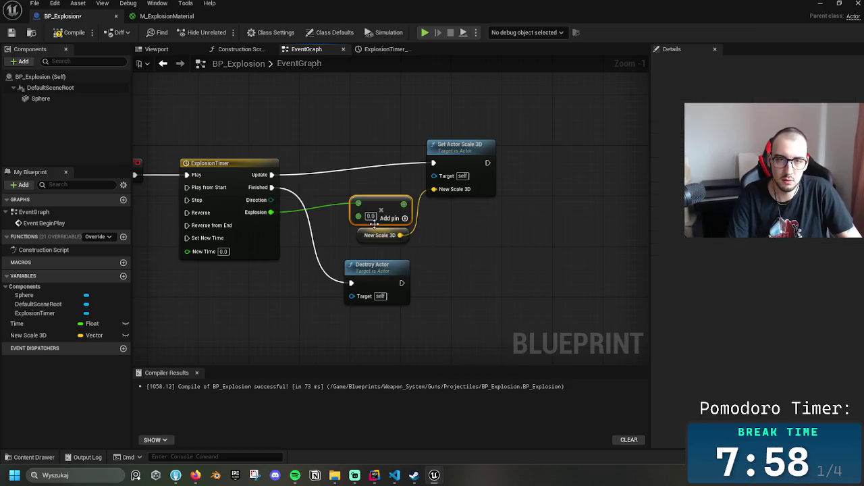
left_click_drag(401, 235, 359, 215)
left_click_drag(402, 204, 433, 189)
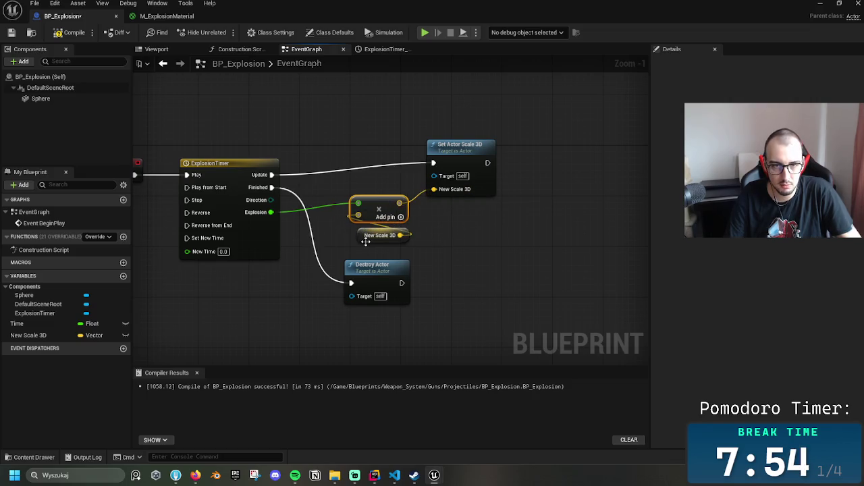
left_click_drag(365, 241, 298, 242)
Compile BP_Explosion, then launch Play from the Level0 editor
left_click(72, 34)
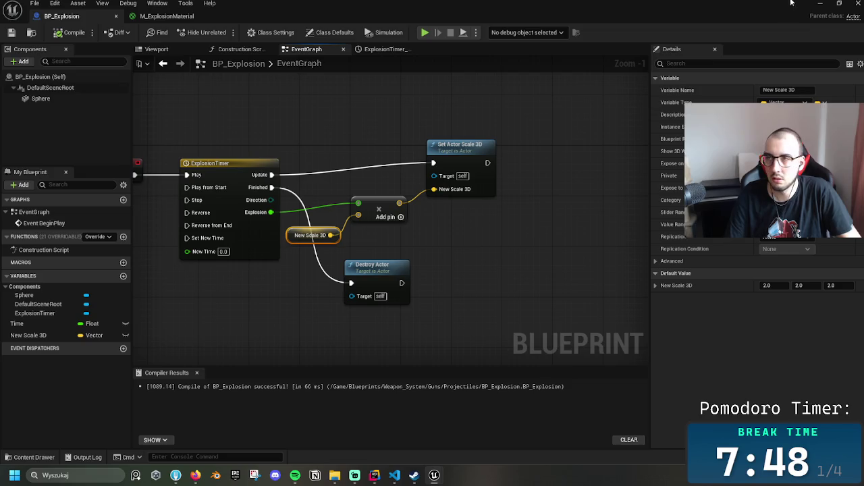
left_click(820, 4)
left_click(229, 34)
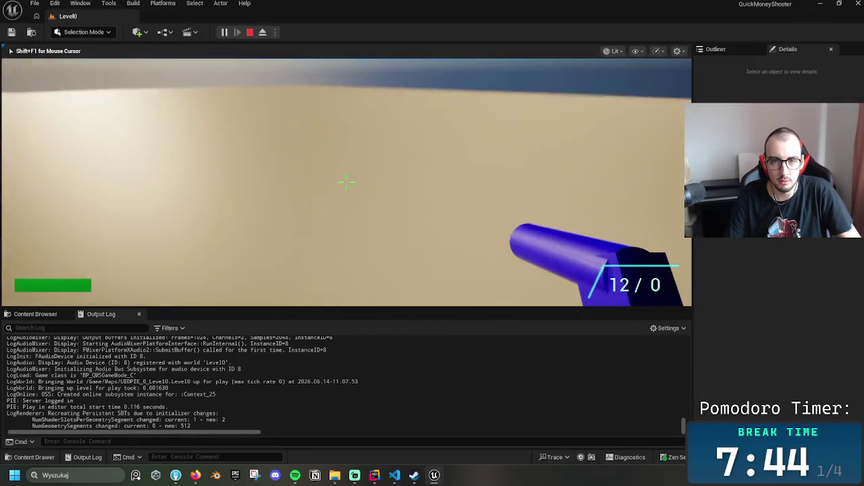
Pick up the gun, fire three explosive shots, stop the session, and bring BP_Explosion forward
left_click(346, 181)
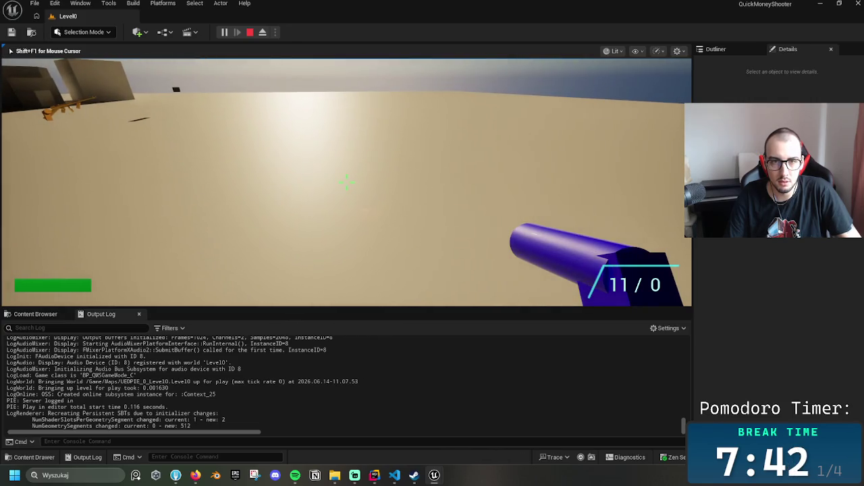
left_click(346, 181)
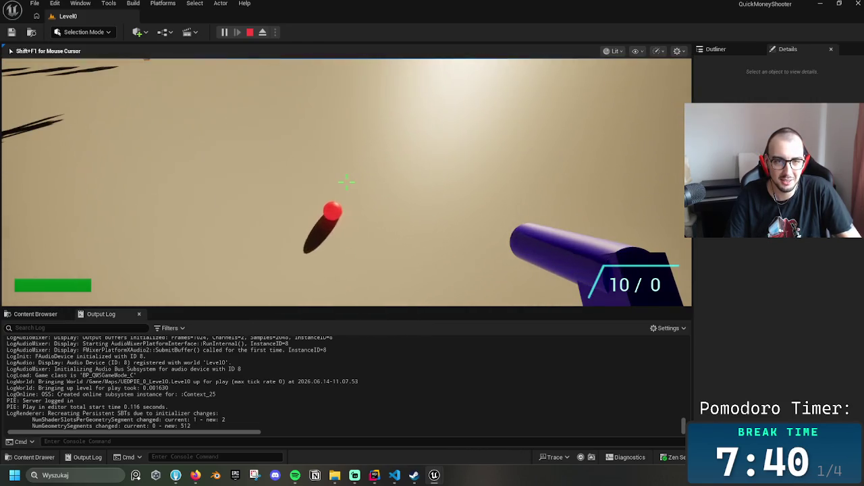
left_click(346, 180)
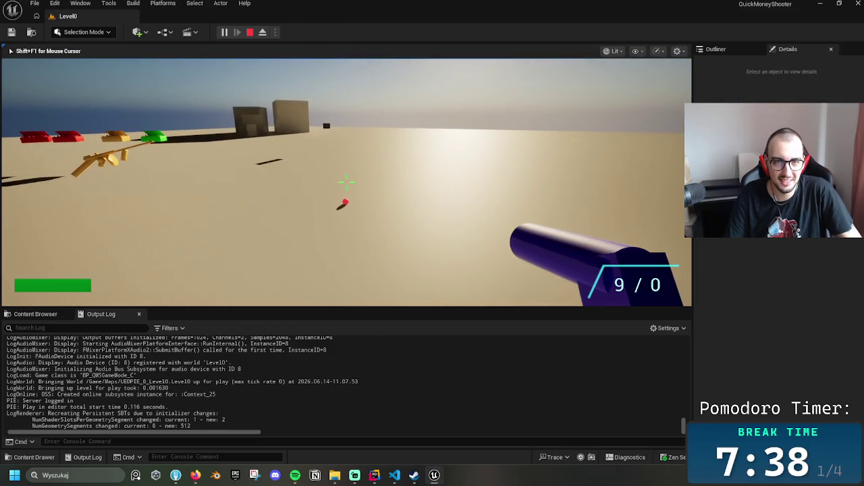
key("Escape")
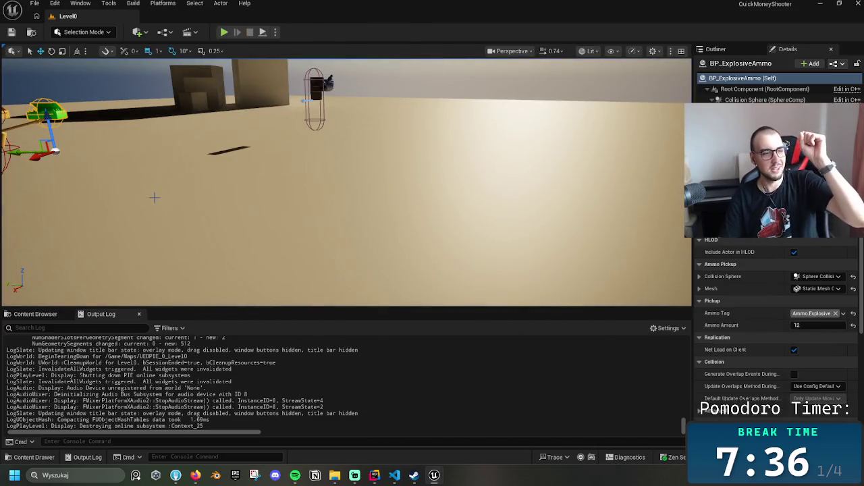
mouse_move(434, 476)
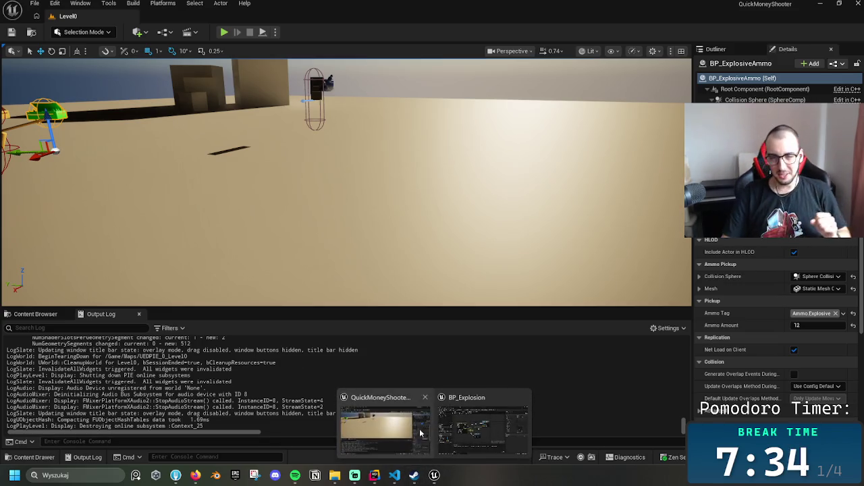
left_click(458, 428)
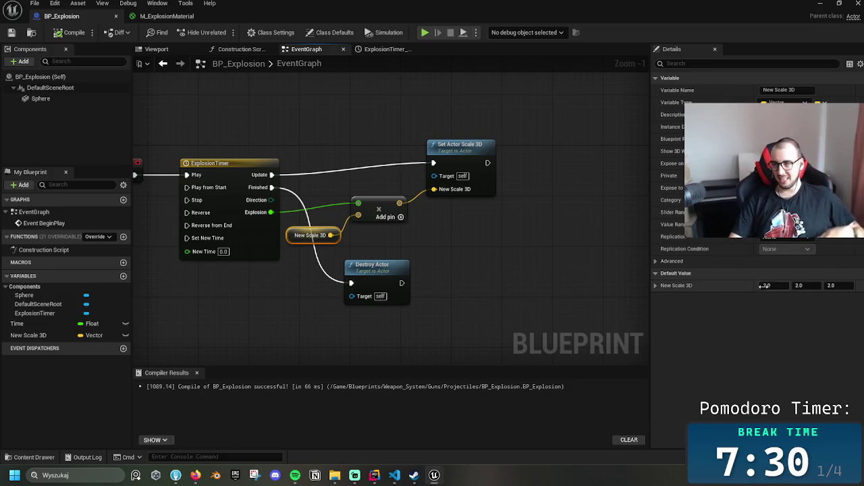
Set New Scale 3D's default to 15 on X, Y and Z, then compile
type("15")
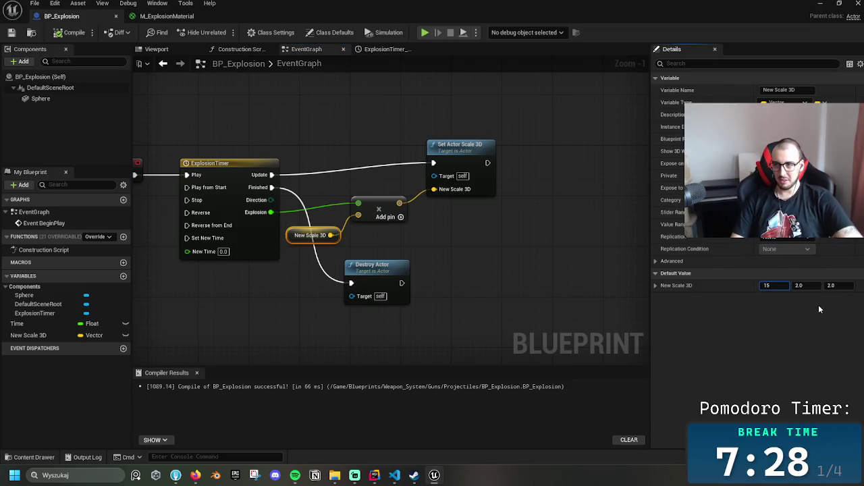
key("Tab")
type("15")
key("Tab")
type("15")
key("Return")
left_click(67, 34)
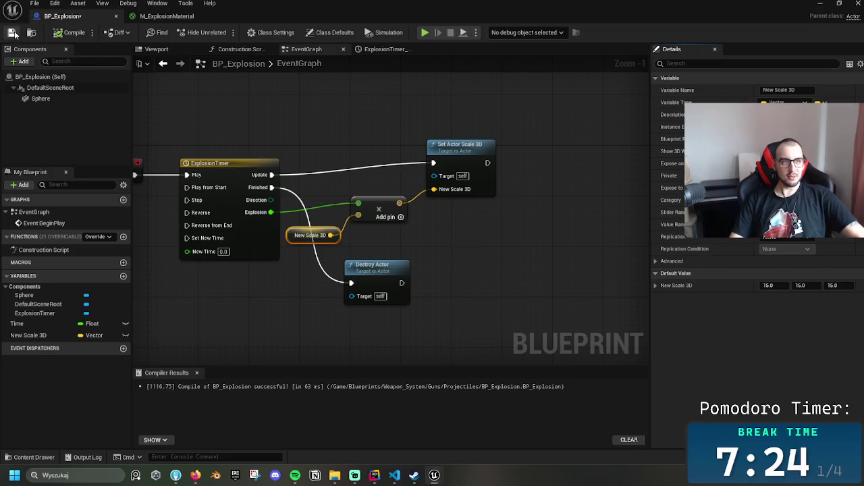
Drag the ExplosionTimer start key's tangent up for a steep ease-out, then save BP_Explosion
left_click(249, 215)
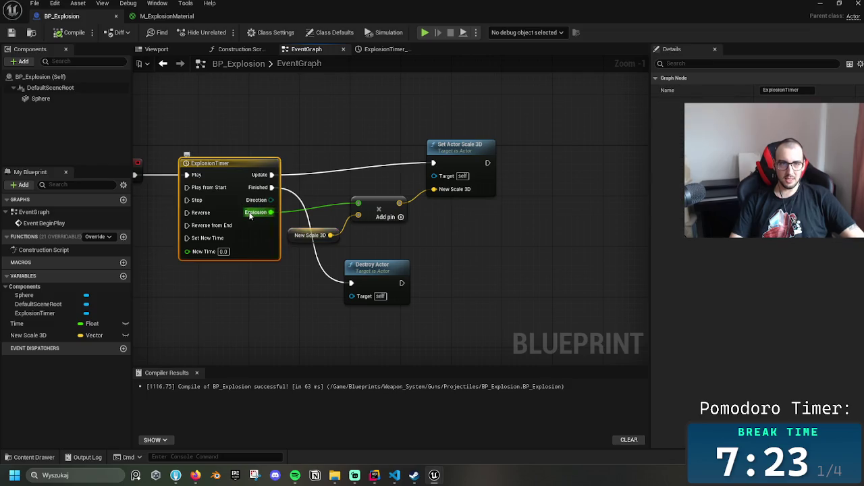
double_click(216, 172)
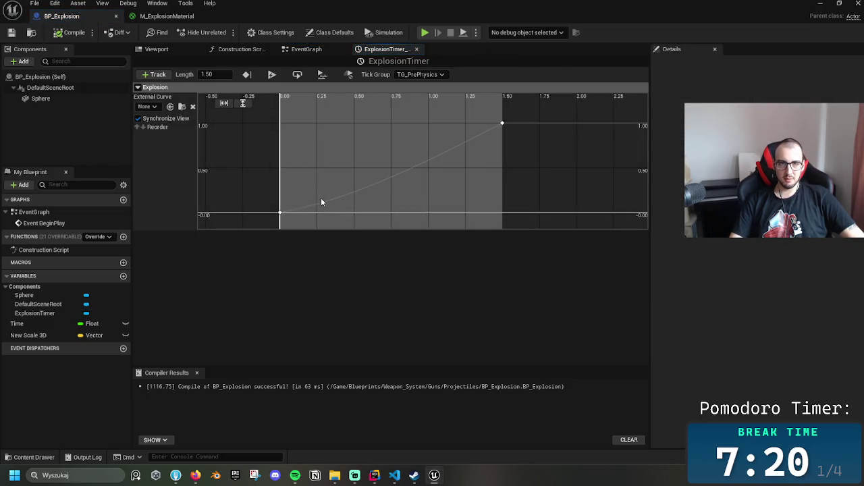
left_click(281, 213)
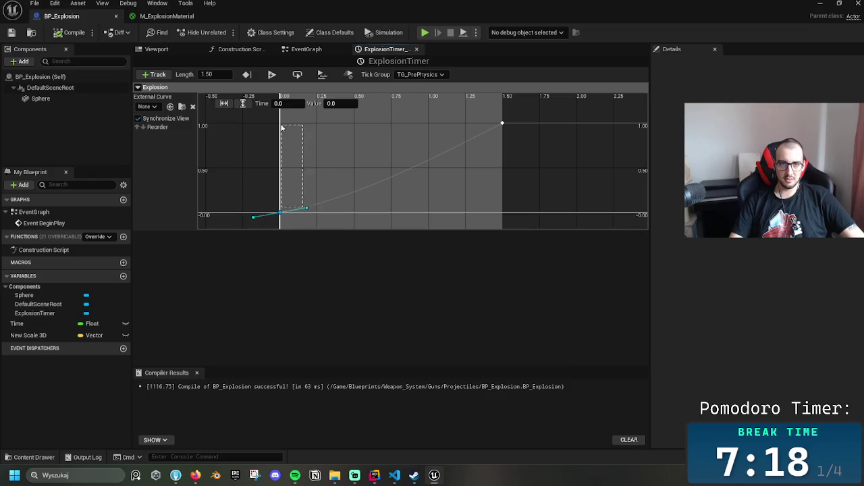
left_click(300, 214)
left_click(281, 212)
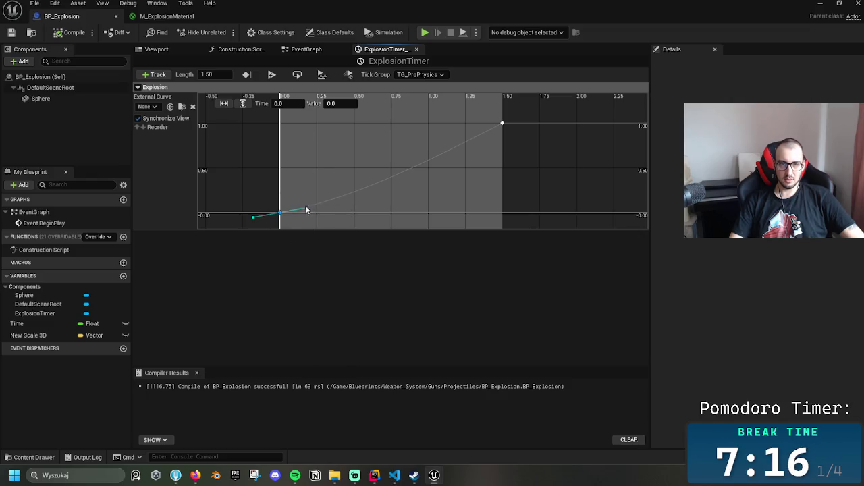
left_click(301, 193)
left_click(280, 215)
mouse_move(304, 214)
left_mouse_down()
mouse_move(305, 170)
mouse_move(329, 168)
left_mouse_up()
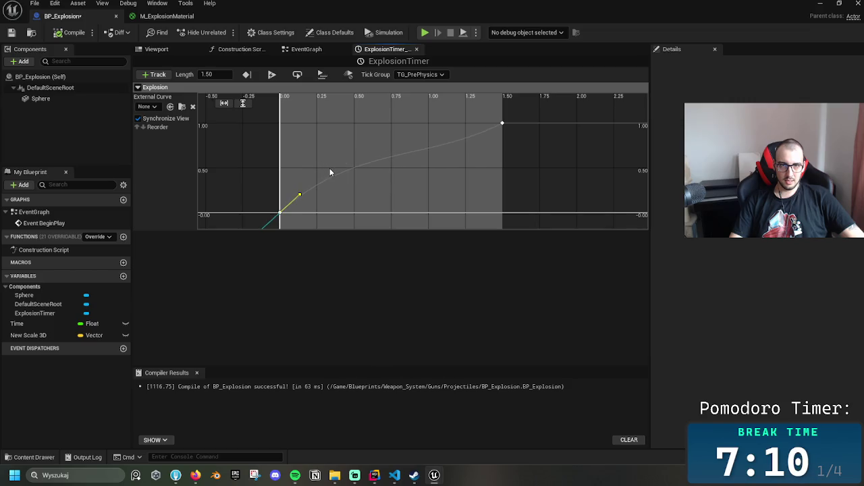
left_click(16, 36)
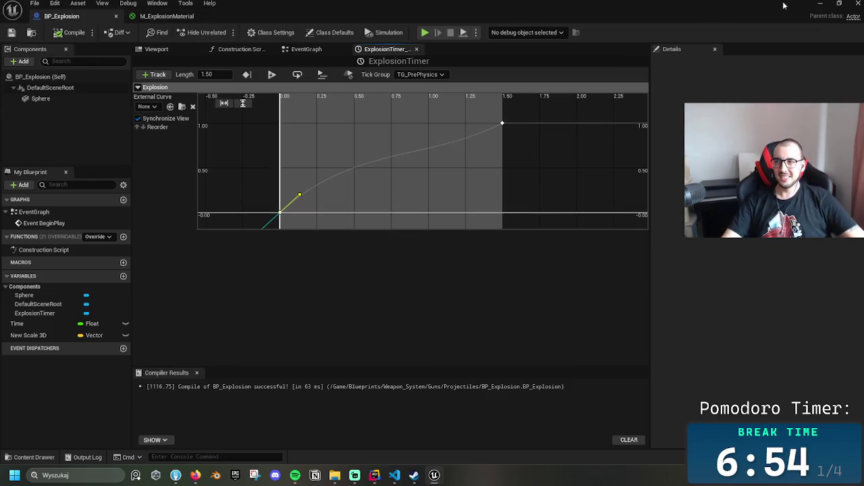
left_click(821, 5)
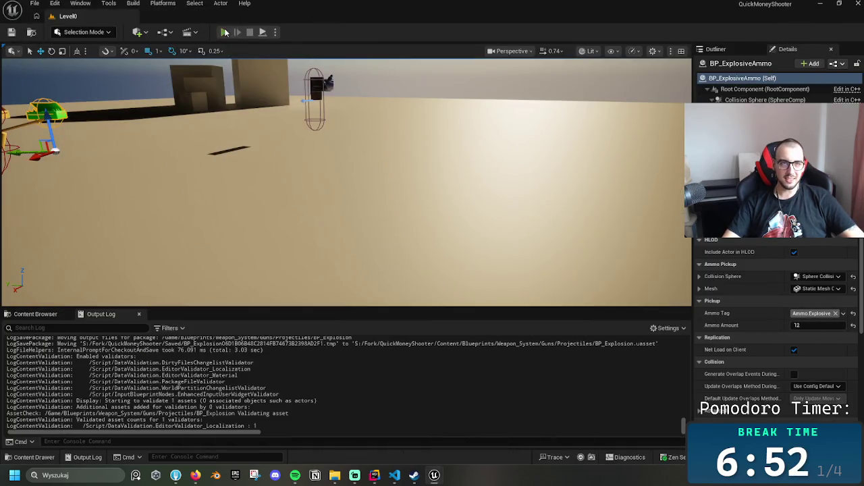
Play Level0, fire five explosive shots while walking forward, then switch back to the timeline editor
left_click(226, 32)
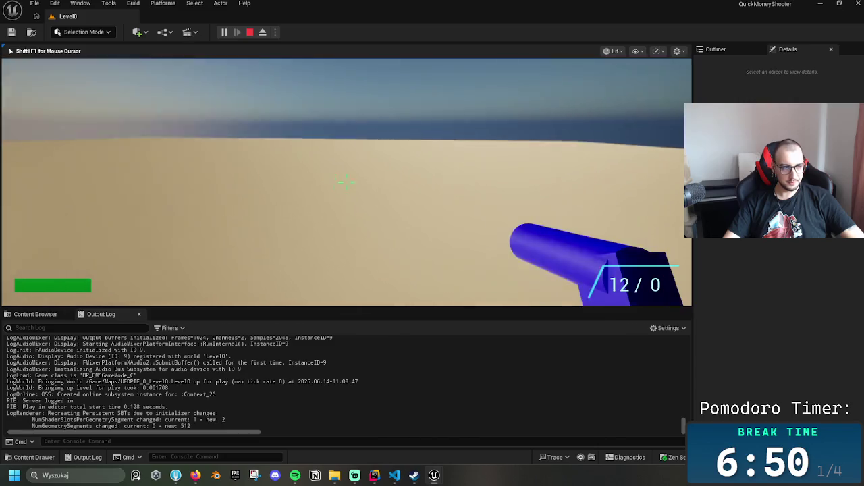
left_click(346, 182)
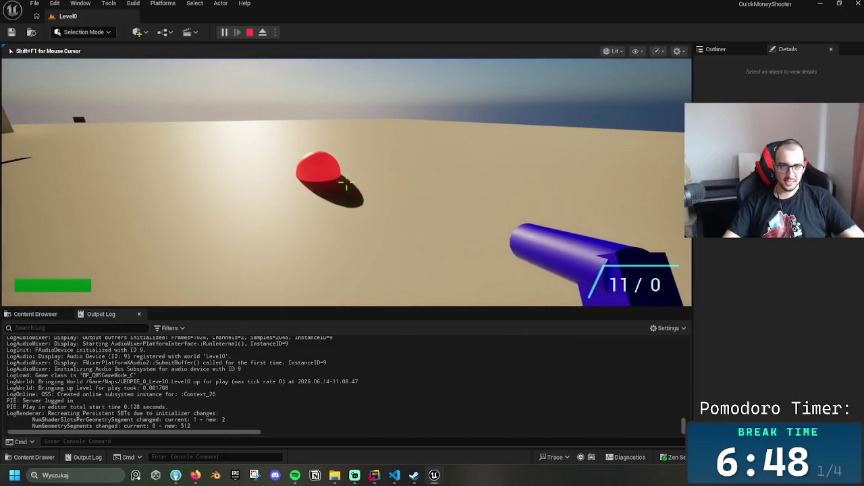
left_click(346, 182)
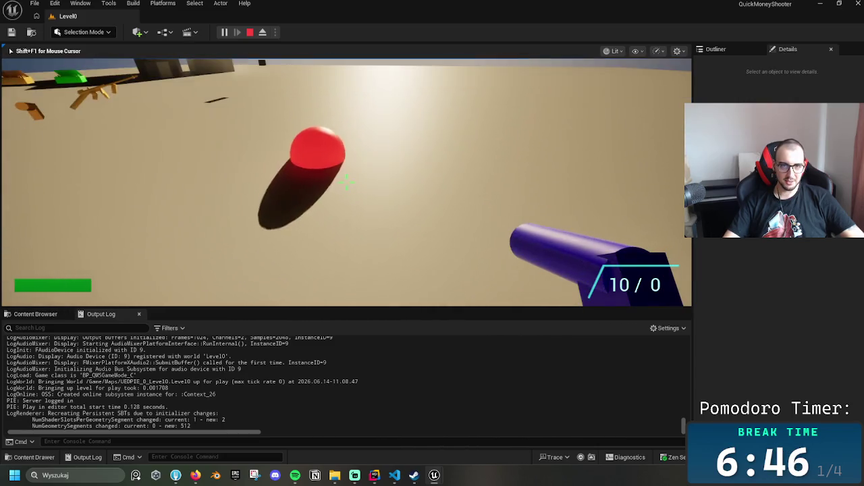
left_click(346, 183)
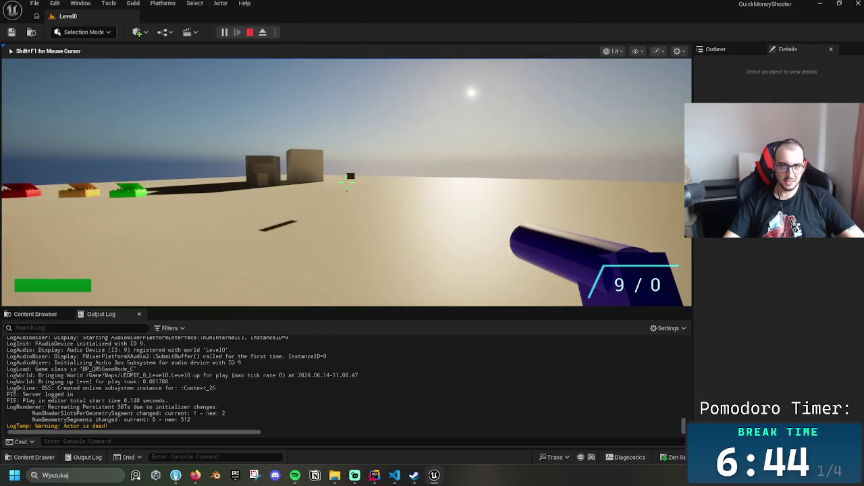
left_click(346, 182)
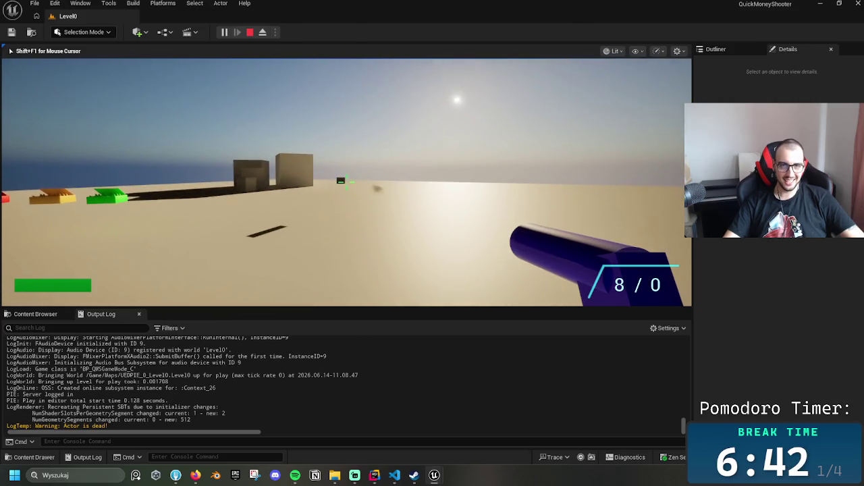
left_click(346, 182)
key("w")
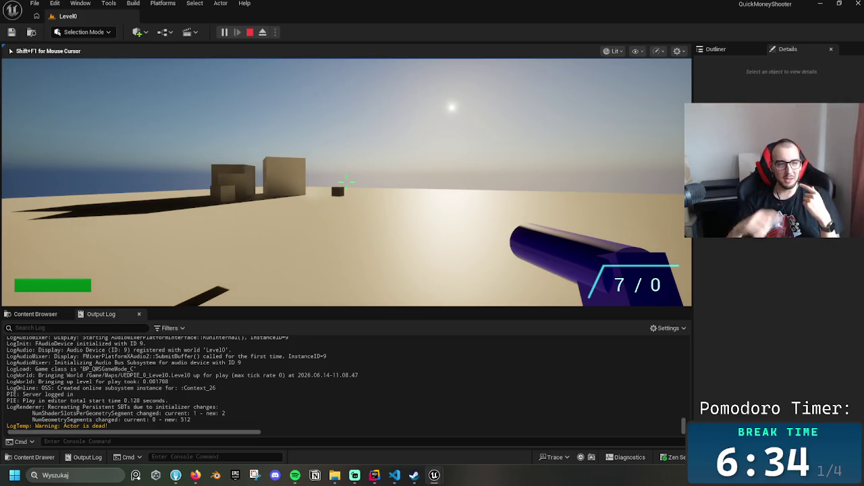
key("alt+Tab")
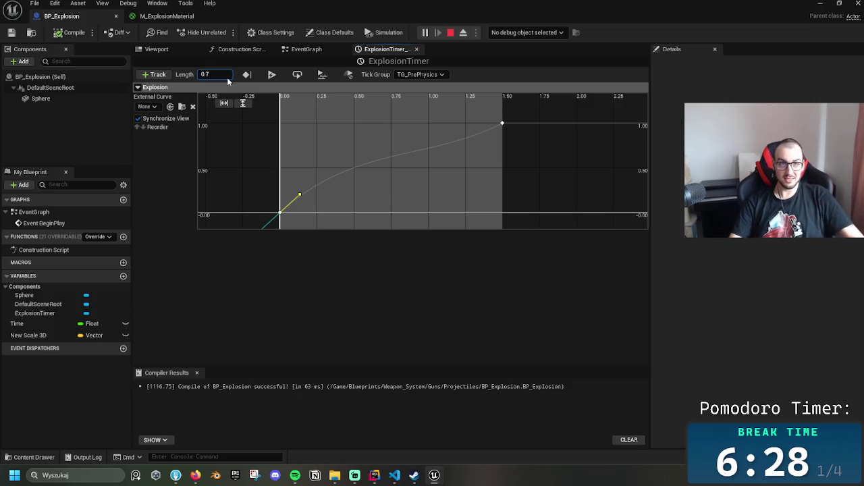
Shorten the ExplosionTimer to 1.00 seconds with its end key at 1.0
key("BackSpace")
type("1")
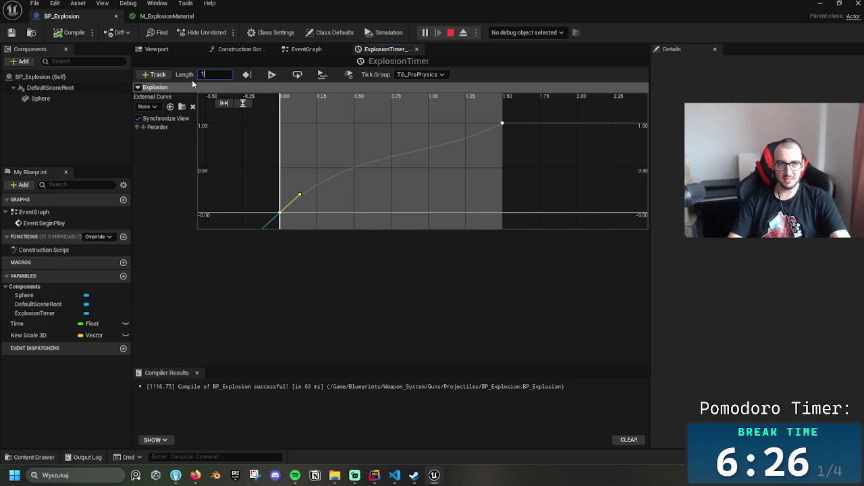
key("Return")
left_click(502, 124)
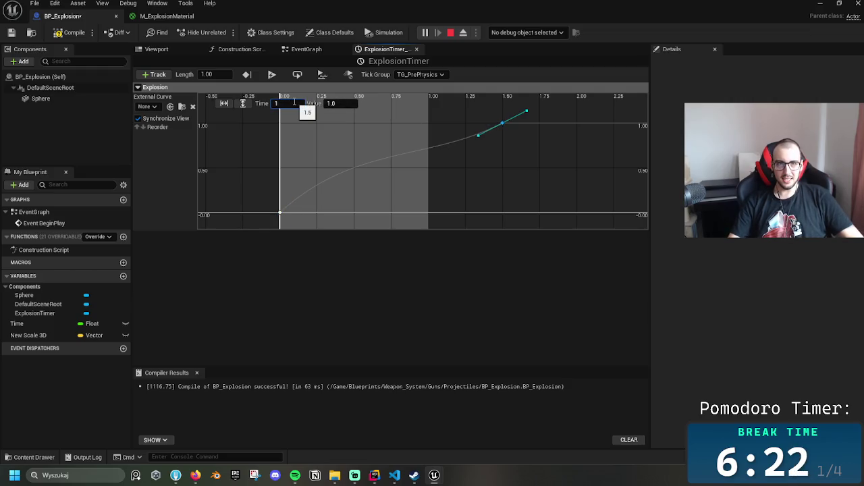
key("Return")
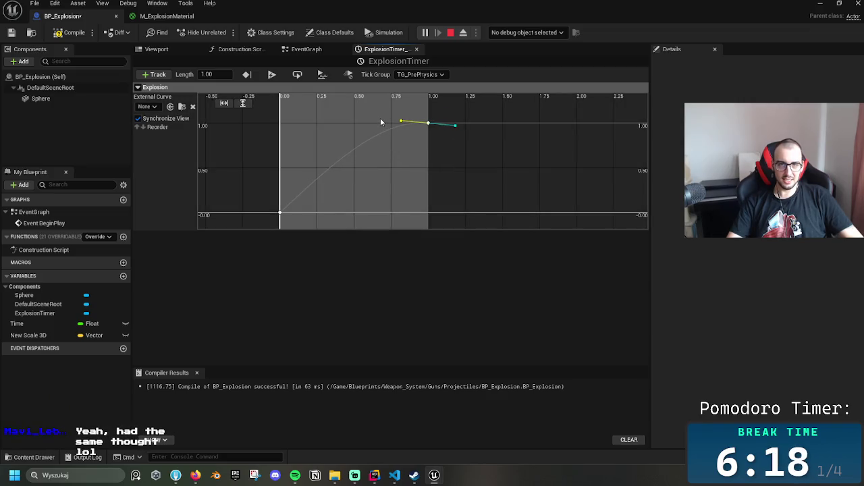
Steepen the curve's start and flatten the 1.00 key's tangents, tilting its incoming tangent down
mouse_move(282, 215)
left_mouse_down()
mouse_move(305, 195)
mouse_move(290, 176)
left_mouse_up()
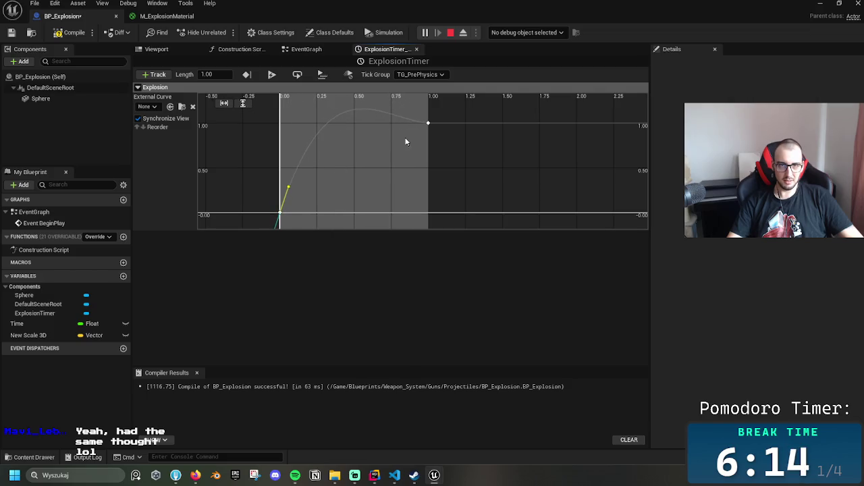
left_click(428, 126)
left_click_drag(407, 124, 406, 139)
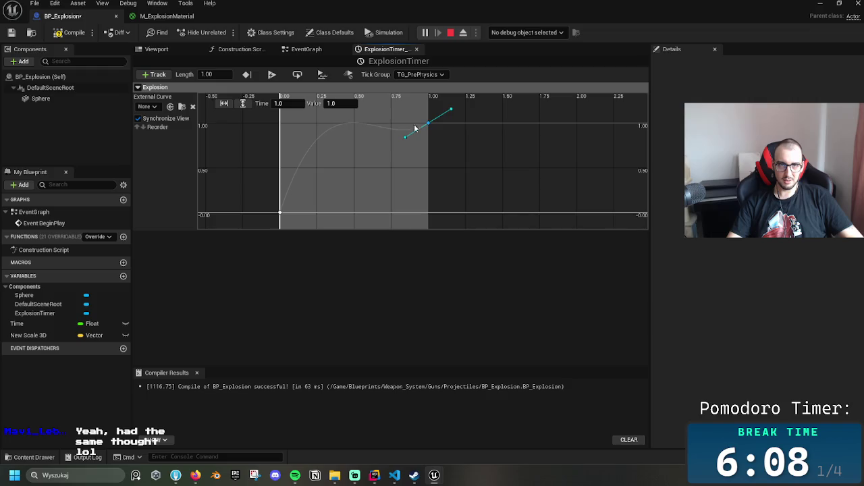
right_click(428, 124)
left_click(463, 147)
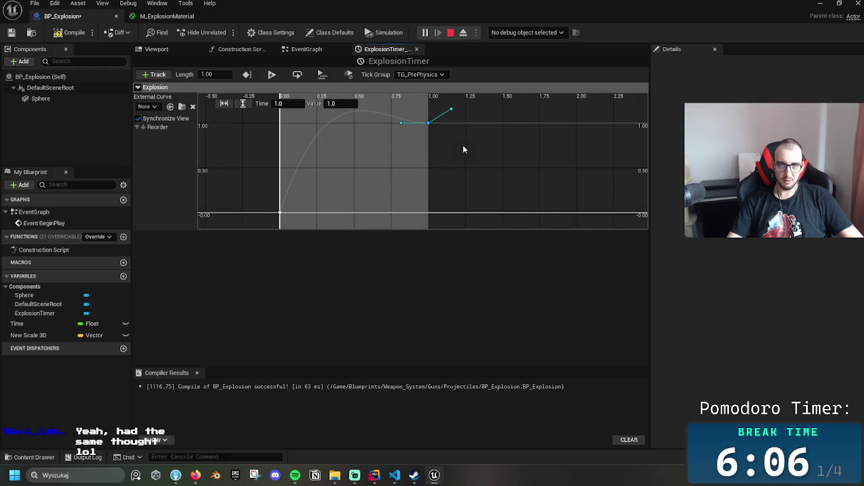
right_click(428, 123)
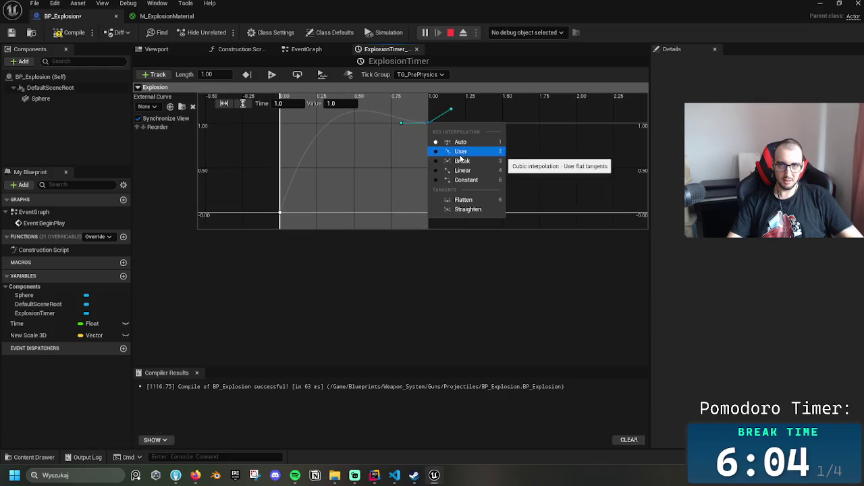
left_click(460, 154)
right_click(428, 123)
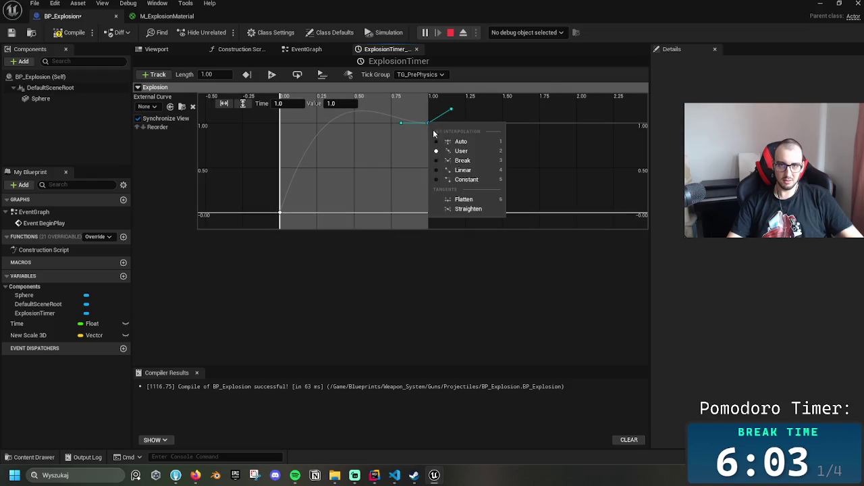
left_click(464, 197)
left_click_drag(401, 127, 415, 136)
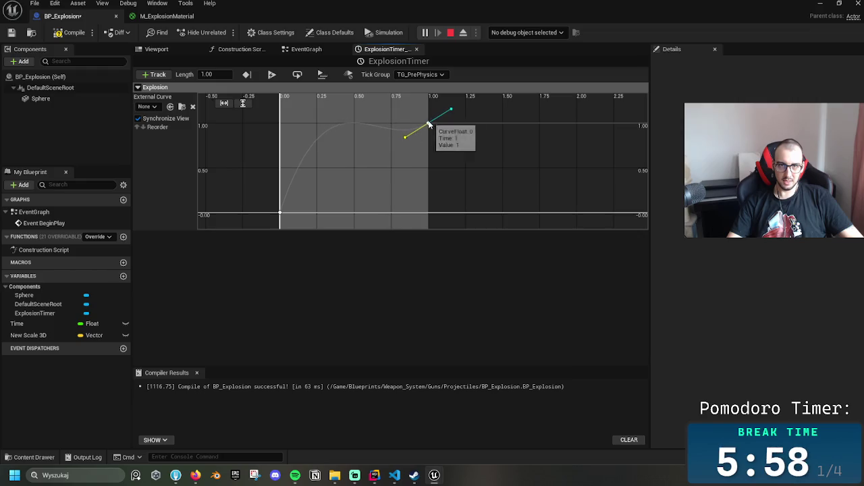
Steepen the 0.00 key's slope further and recompile BP_Explosion
left_click(279, 214)
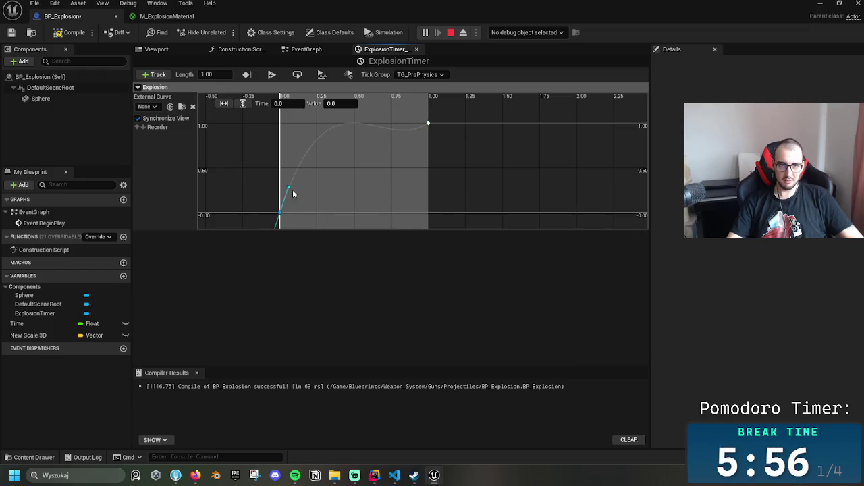
left_click_drag(295, 193, 293, 183)
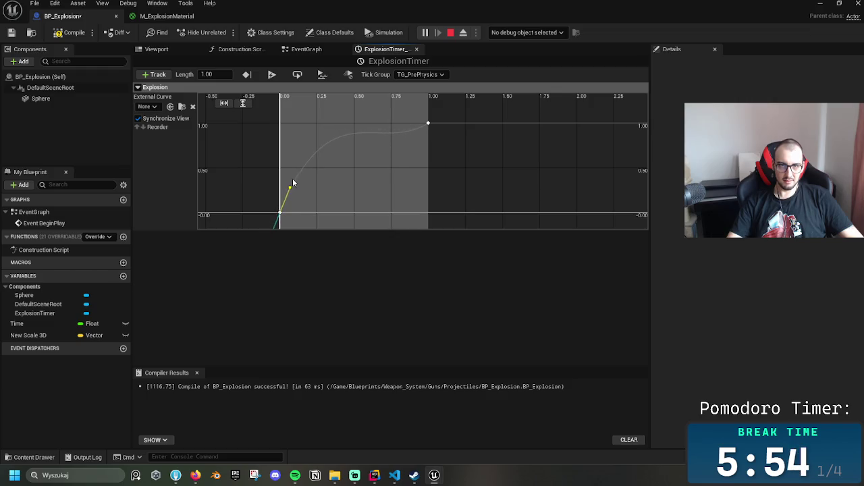
left_click(74, 32)
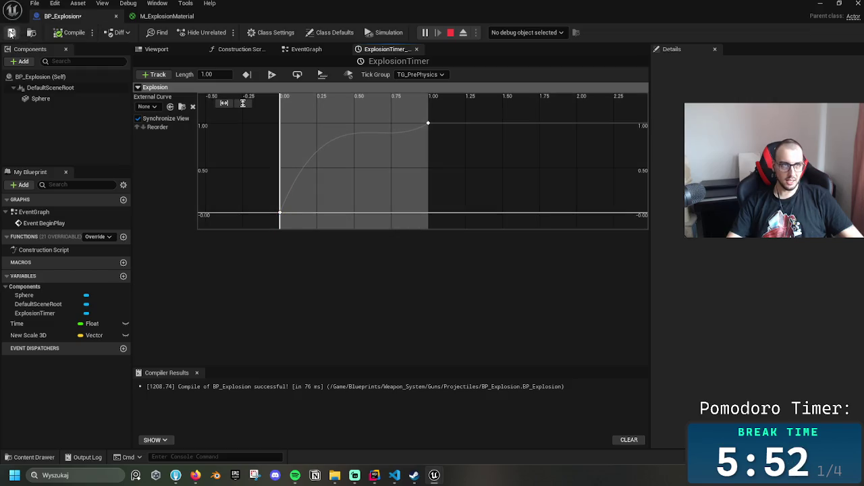
Stop the running game session and return to the Level0 editor via BP_Explosion
left_click(820, 3)
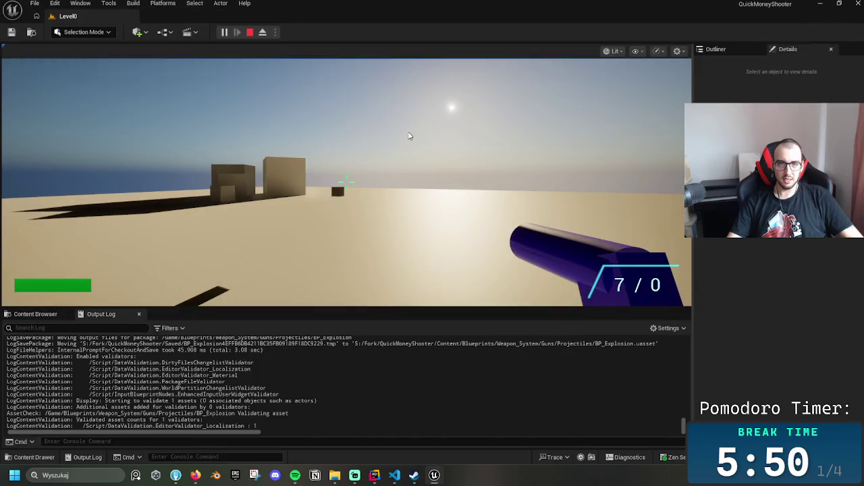
key("Escape")
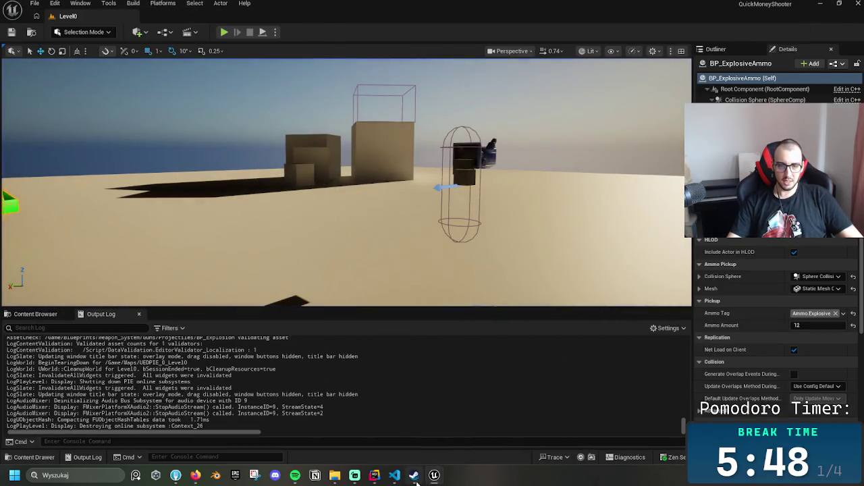
mouse_move(417, 477)
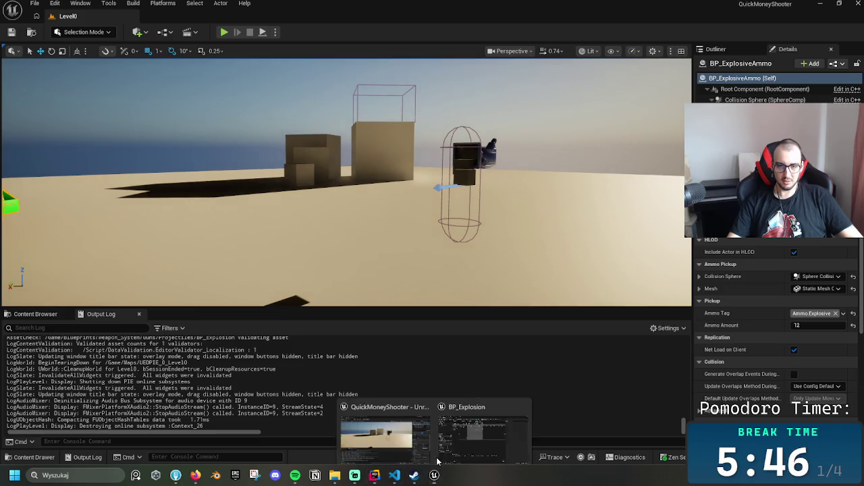
left_click(443, 392)
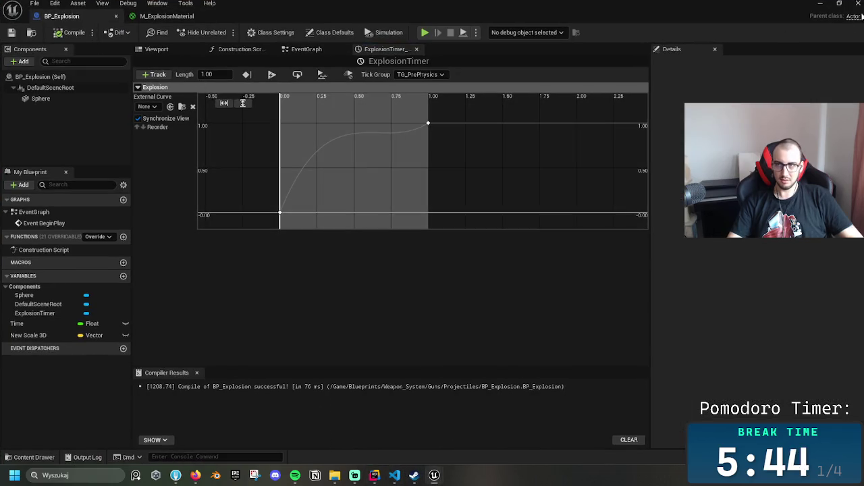
key("alt+Tab")
Play Level0, fire four explosive shots, stop, and show the Projectiles folder's assets
left_click(224, 31)
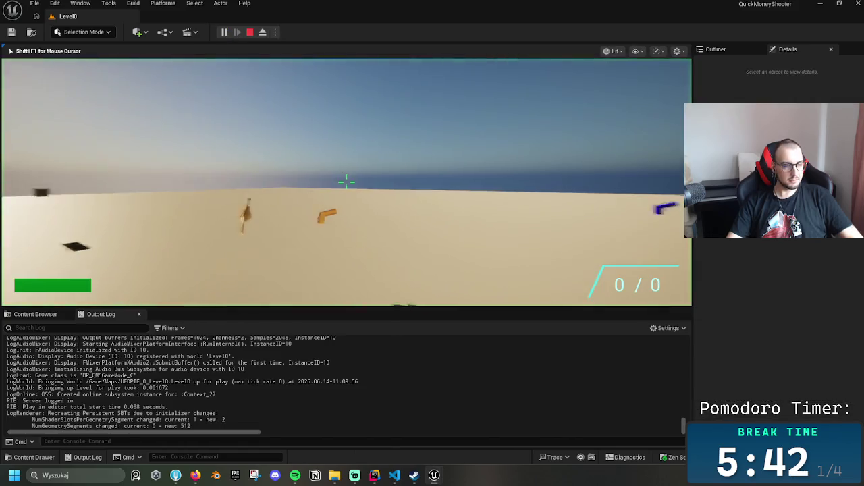
key("w")
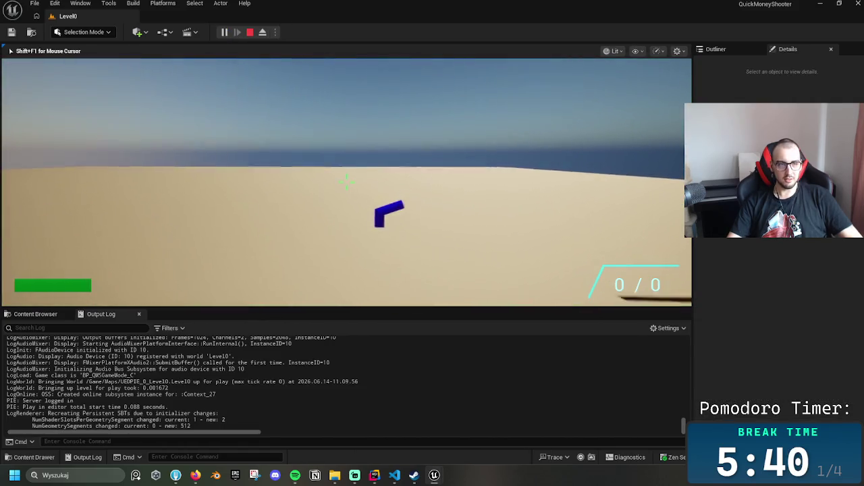
left_click(347, 181)
left_click(346, 181)
left_click(346, 181)
left_click(347, 181)
left_click(346, 181)
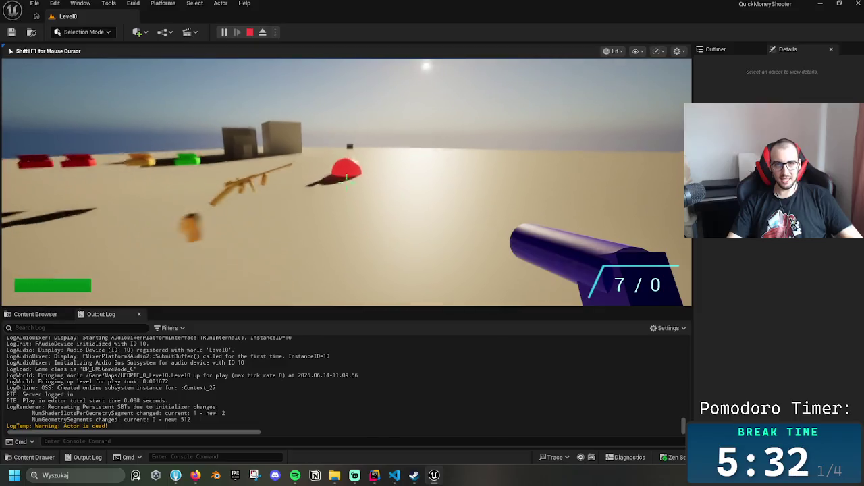
left_click(347, 181)
left_click(346, 181)
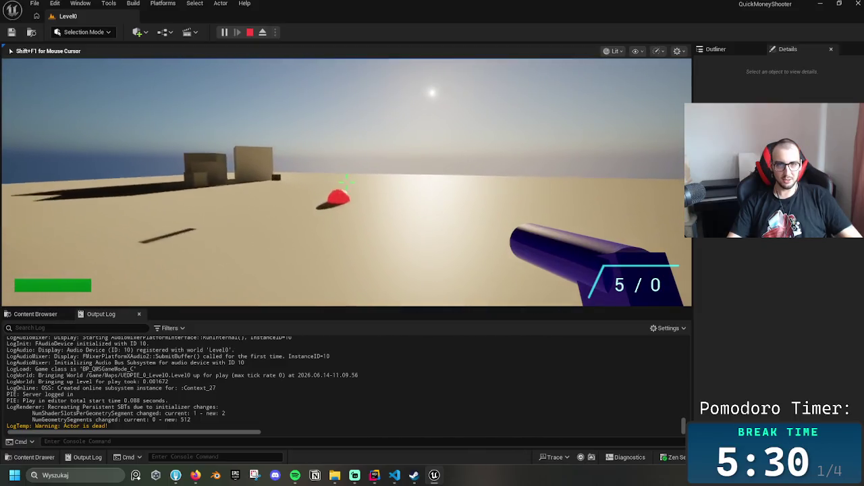
key("Escape")
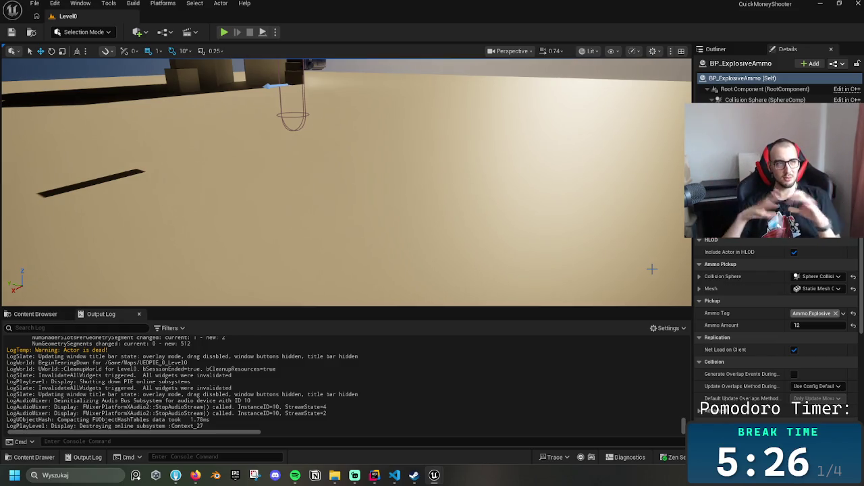
left_click(35, 314)
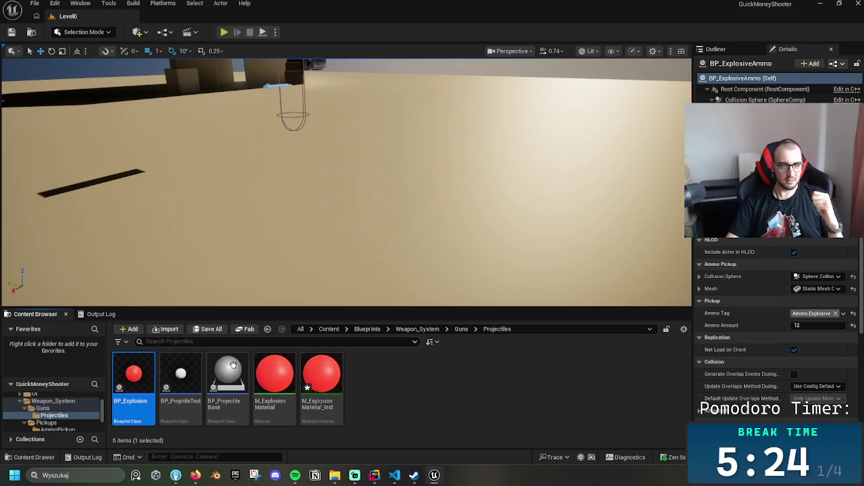
Reopen the BP_Explosion timeline and adjust the 1.00 key's incoming and outgoing tangents
left_click(274, 385)
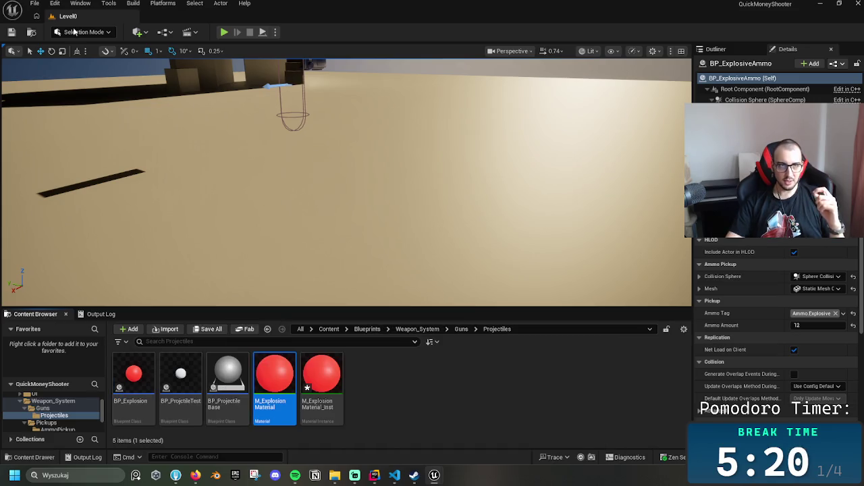
double_click(134, 385)
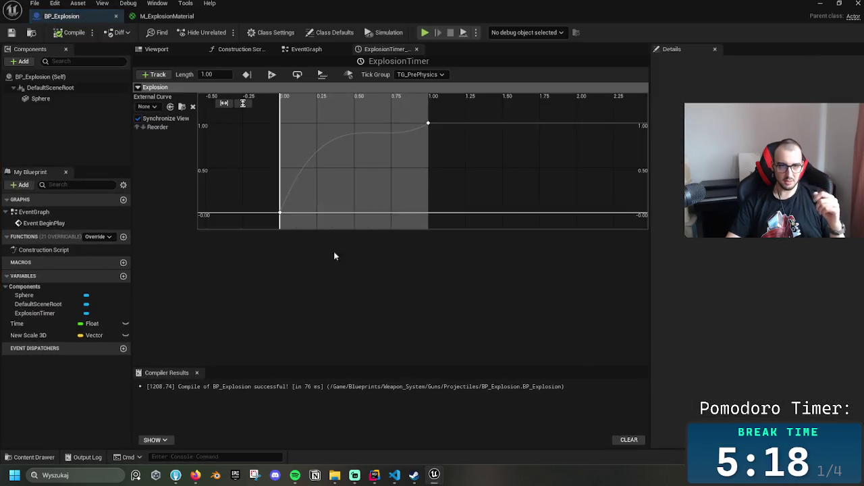
left_click(429, 125)
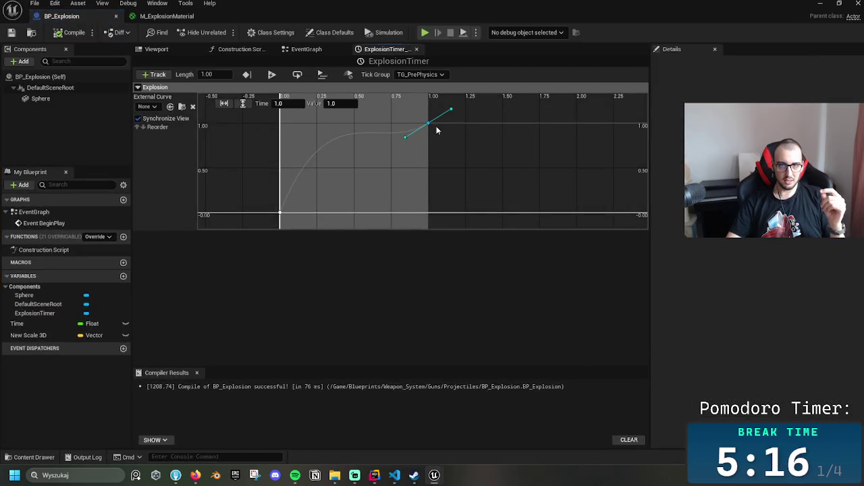
left_click_drag(407, 138, 400, 129)
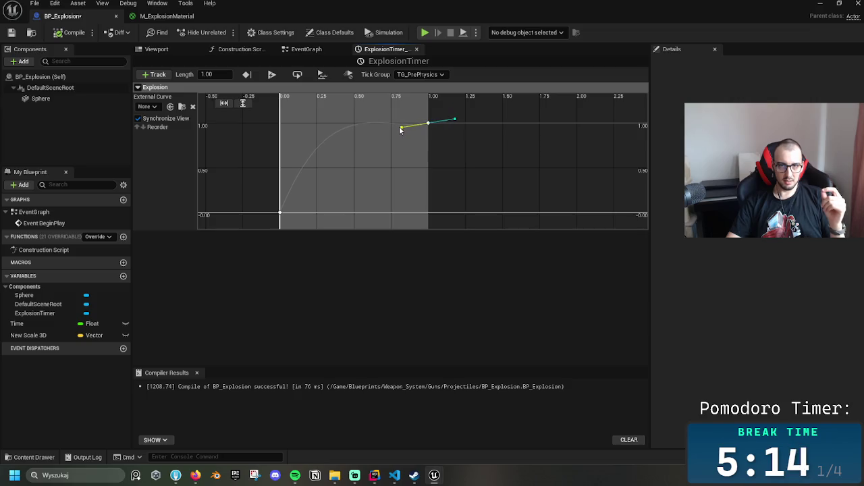
left_click_drag(455, 120, 456, 125)
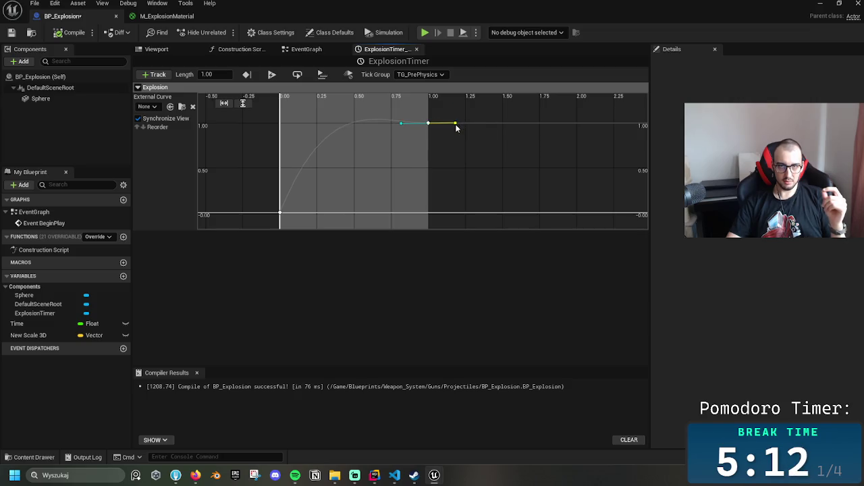
Flatten the 0.00 key, steepen the curve's start to level off near 1.0, and flatten the 1.00 key
left_click(280, 214)
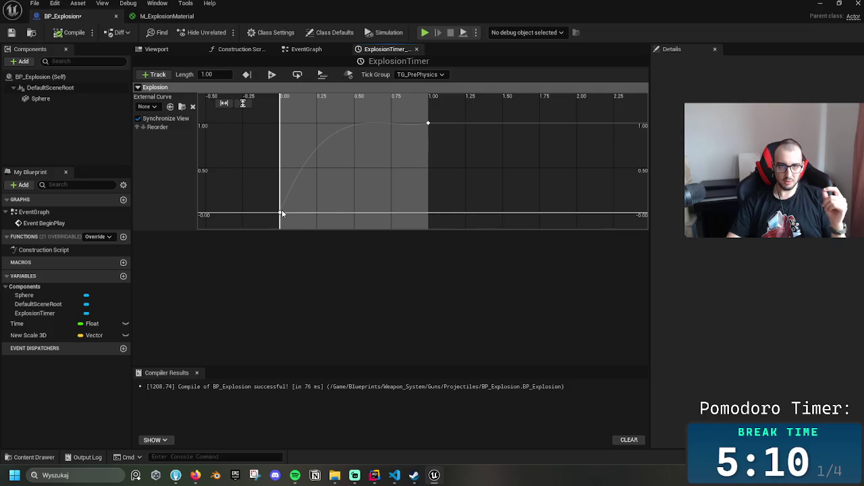
right_click(280, 215)
left_click(328, 289)
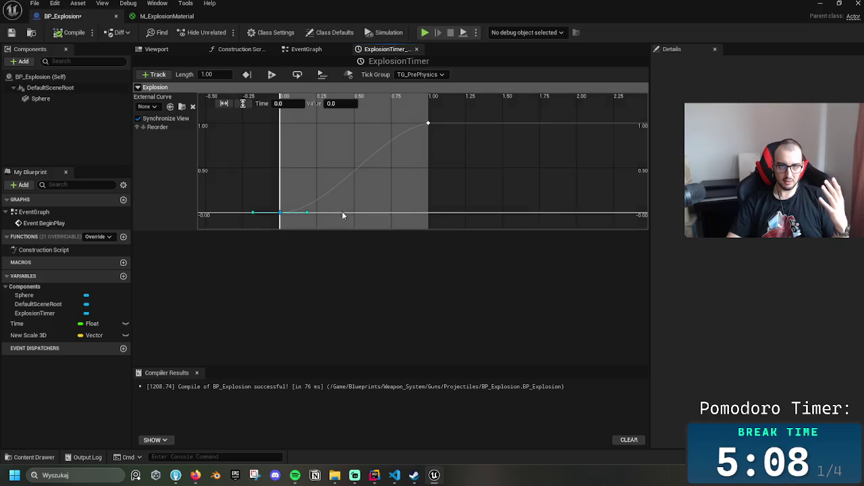
left_click_drag(308, 214, 320, 177)
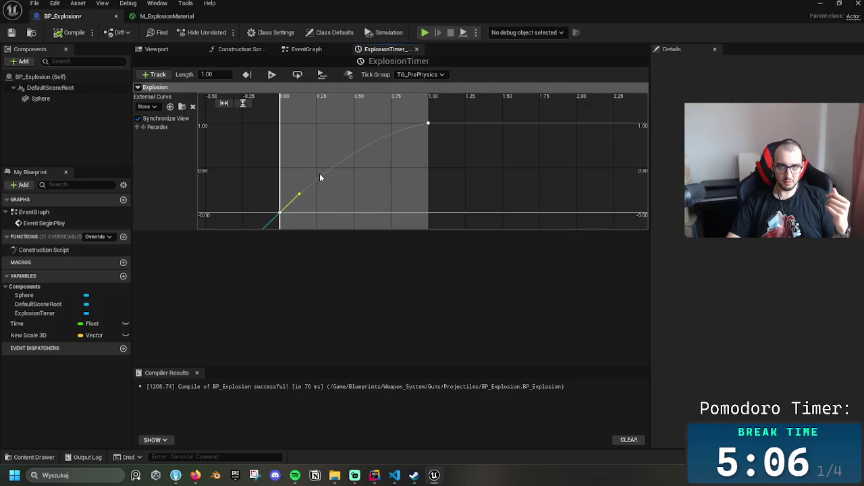
left_click_drag(323, 146, 318, 127)
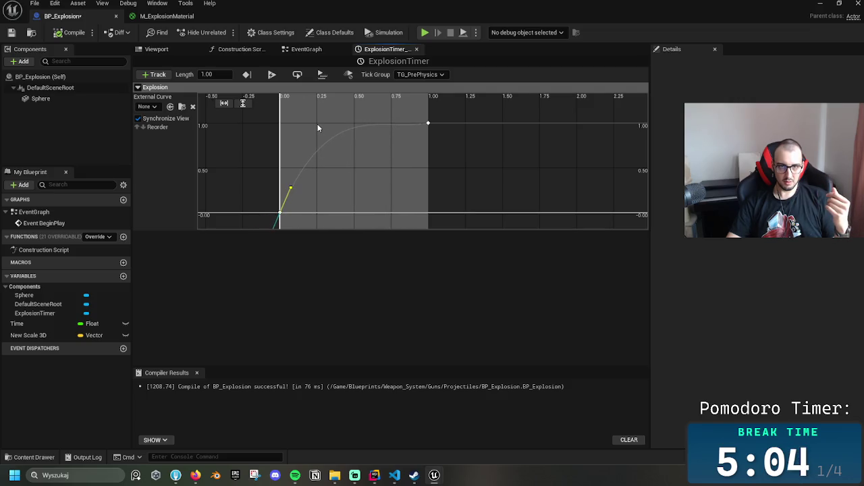
left_click(428, 123)
right_click(430, 126)
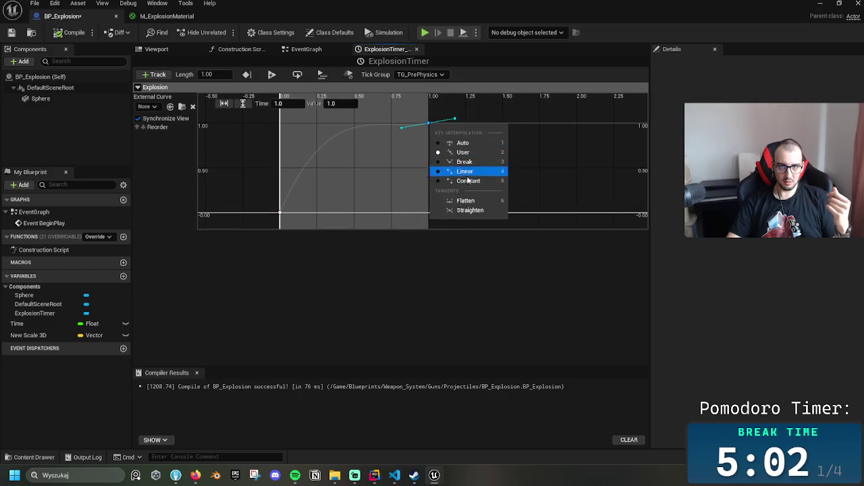
left_click(472, 200)
Straighten the starting key's tangents and nudge them so the curve rises more steeply
left_click(279, 214)
left_click(293, 191)
left_click_drag(294, 192, 292, 192)
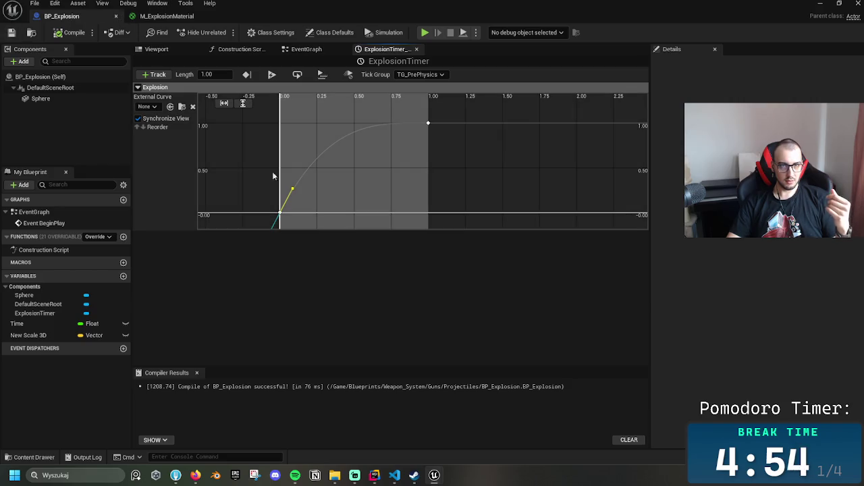
left_click_drag(296, 193, 288, 192)
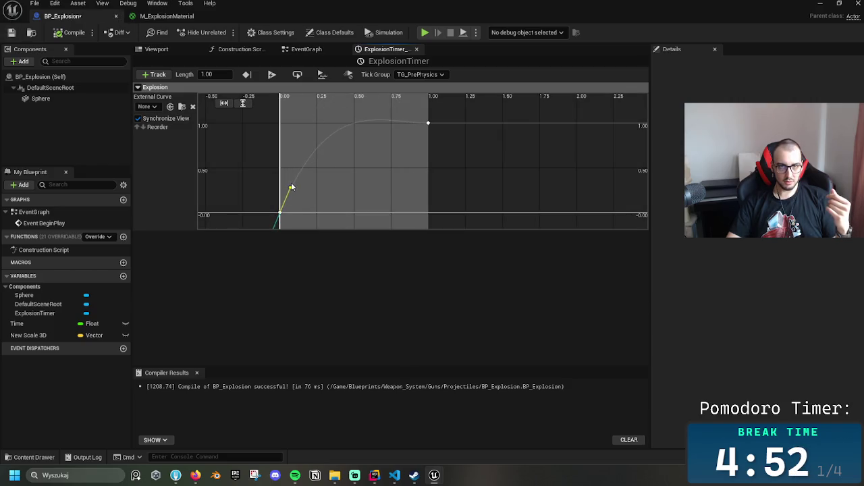
left_click(279, 215)
right_click(289, 217)
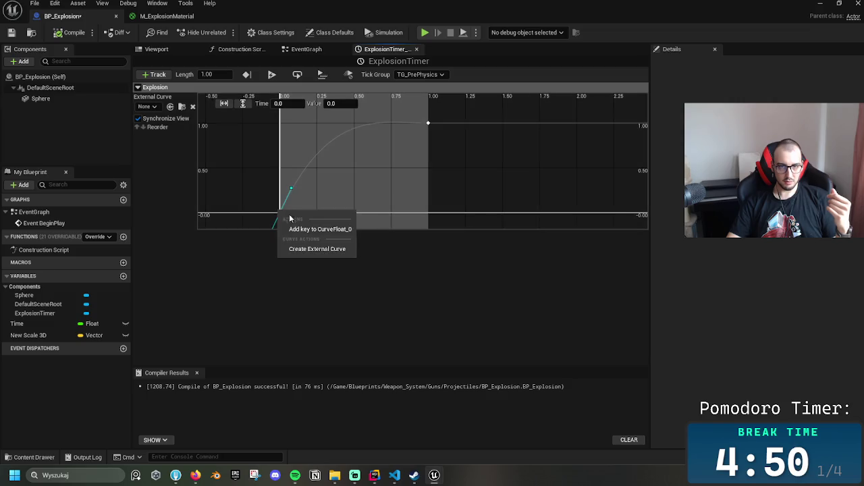
left_click(275, 212)
right_click(282, 215)
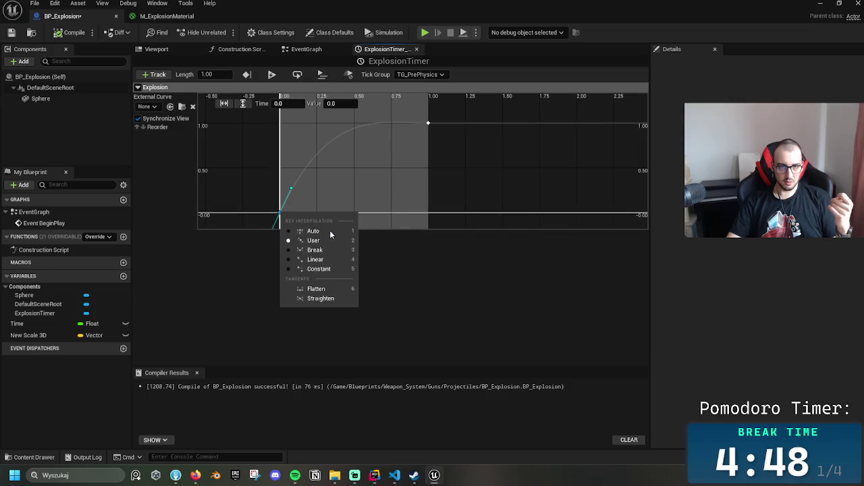
left_click(341, 297)
left_click_drag(291, 193, 295, 192)
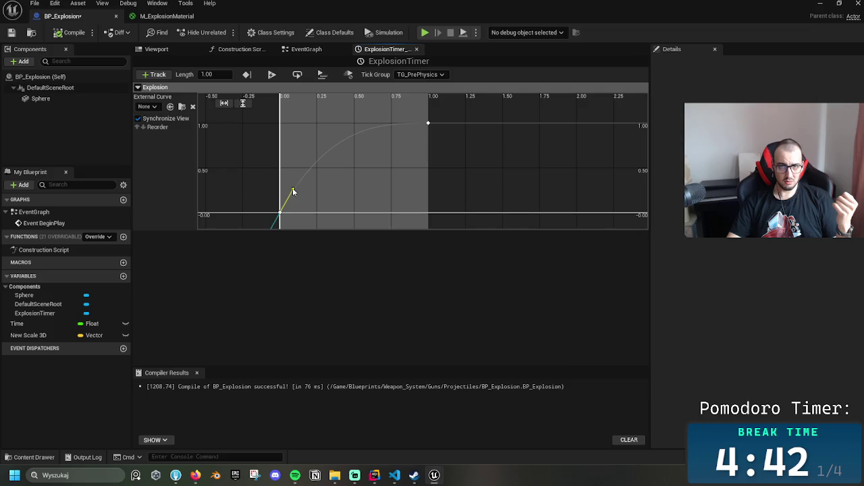
Add a curve key near 0.23 s and set its value to 0.98
right_click(347, 137)
left_click(369, 158)
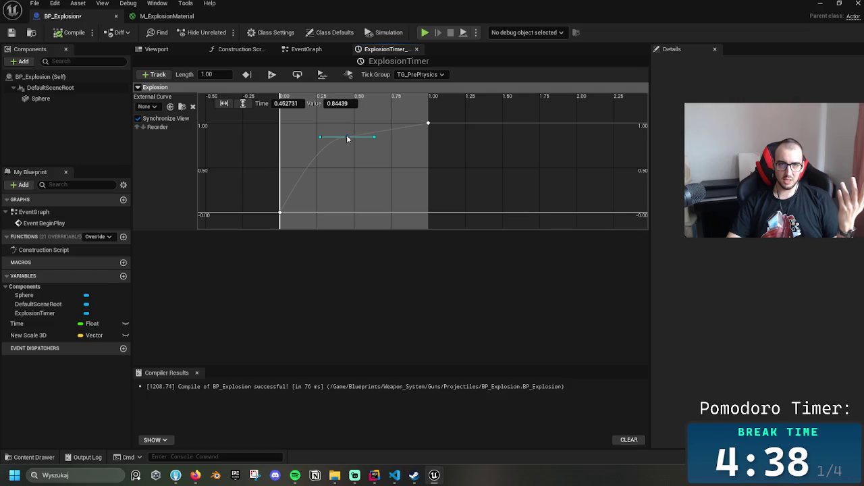
left_click_drag(346, 139, 330, 128)
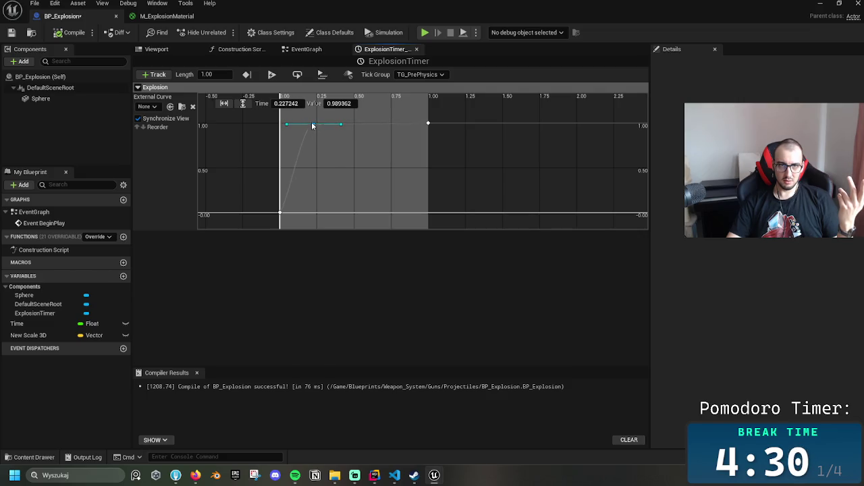
type("0.2")
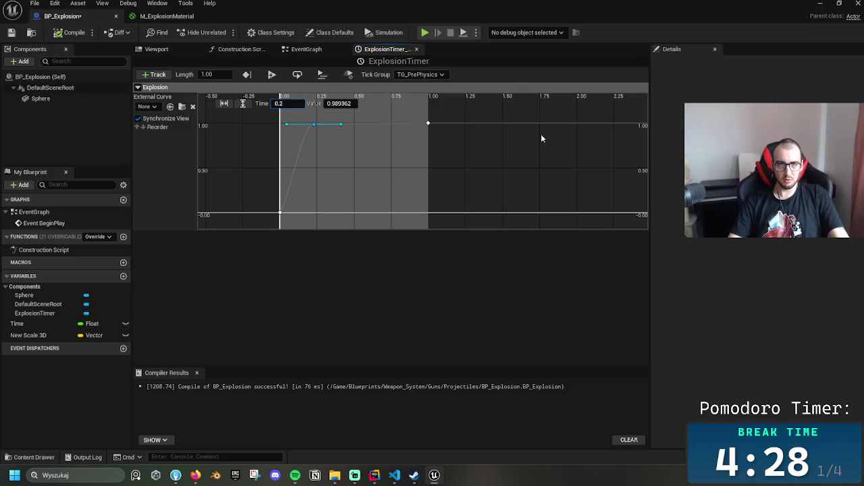
left_click(405, 128)
left_click(315, 126)
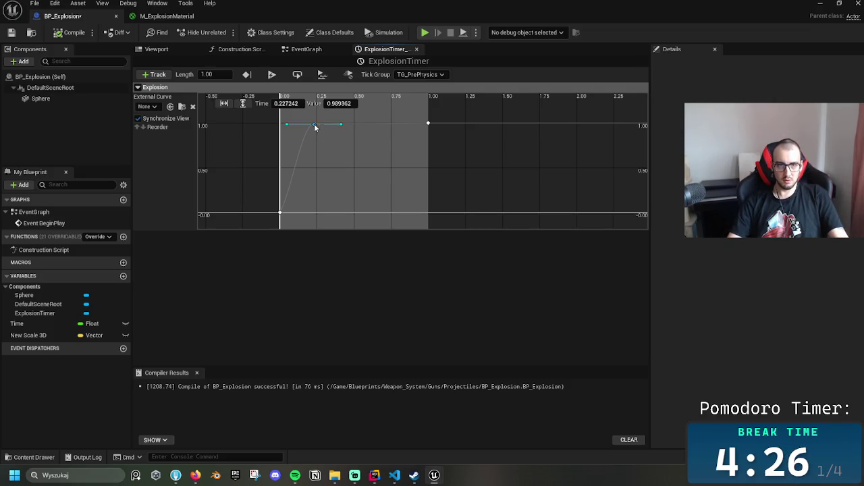
left_click(340, 104)
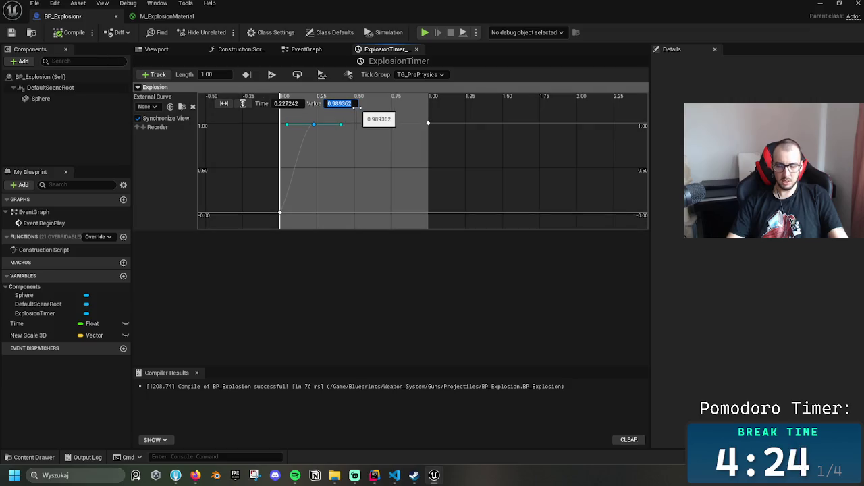
type("098")
key("Return")
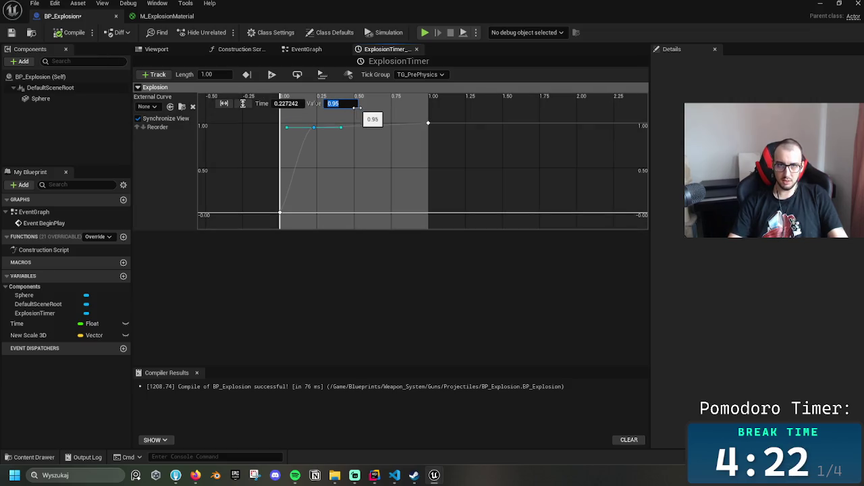
Save BP_Explosion and return to the level editor
left_click(511, 165)
key("ctrl+s")
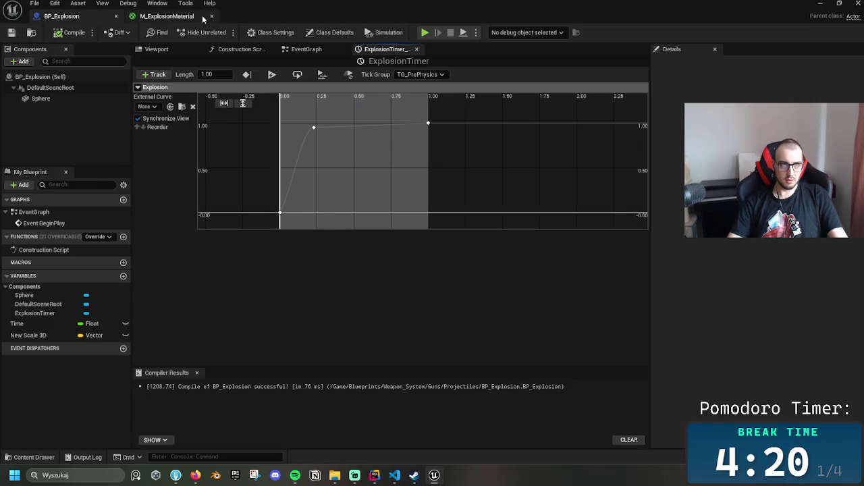
left_click(820, 3)
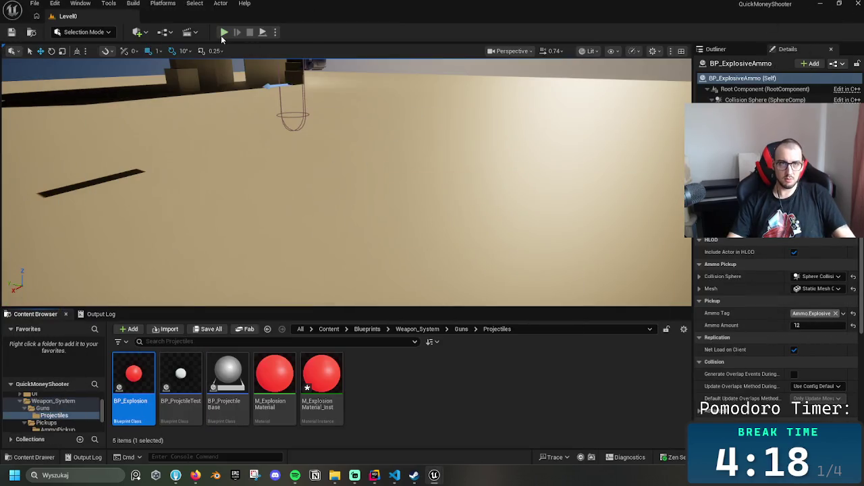
Play Level0, fire eleven explosive rounds near the boxes down to the last one, then stop
left_click(223, 33)
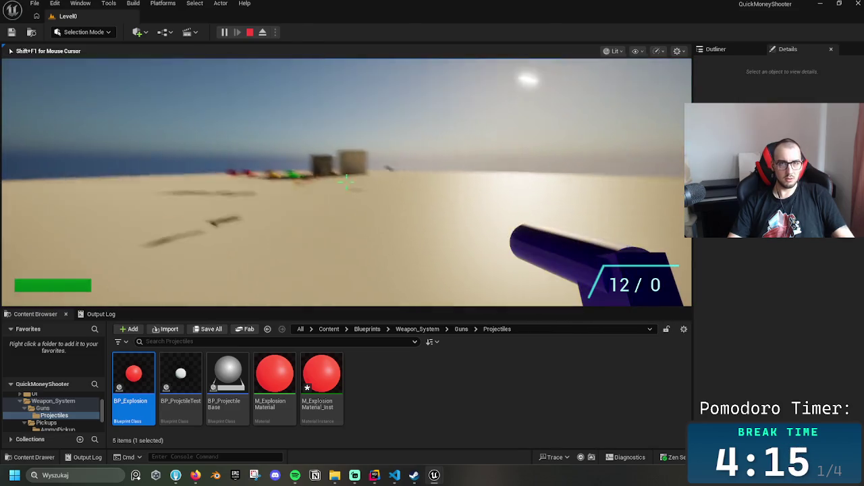
left_click(346, 181)
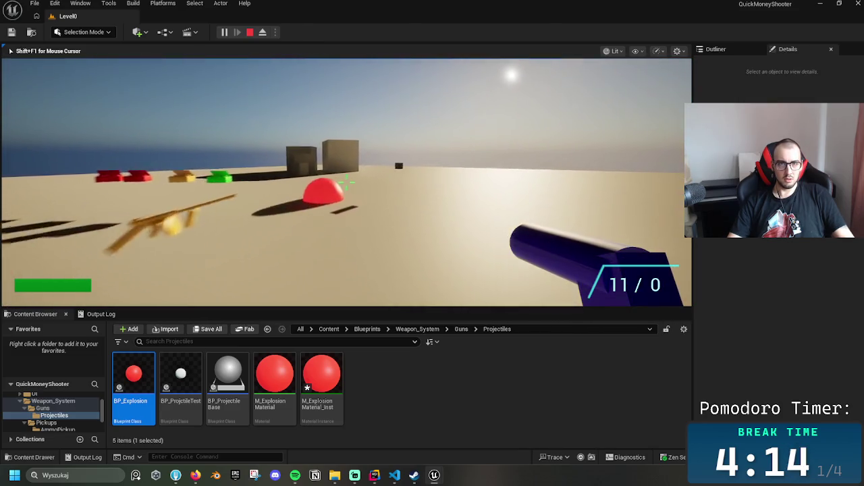
left_click(346, 181)
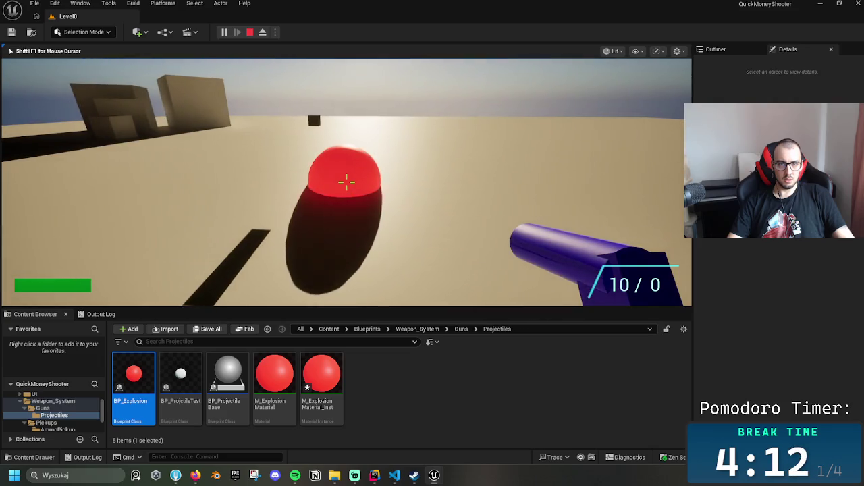
left_click(347, 181)
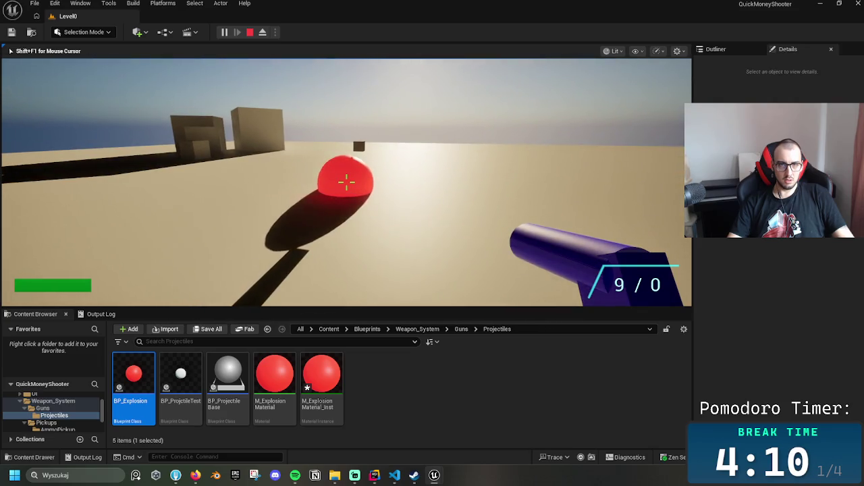
left_click(346, 181)
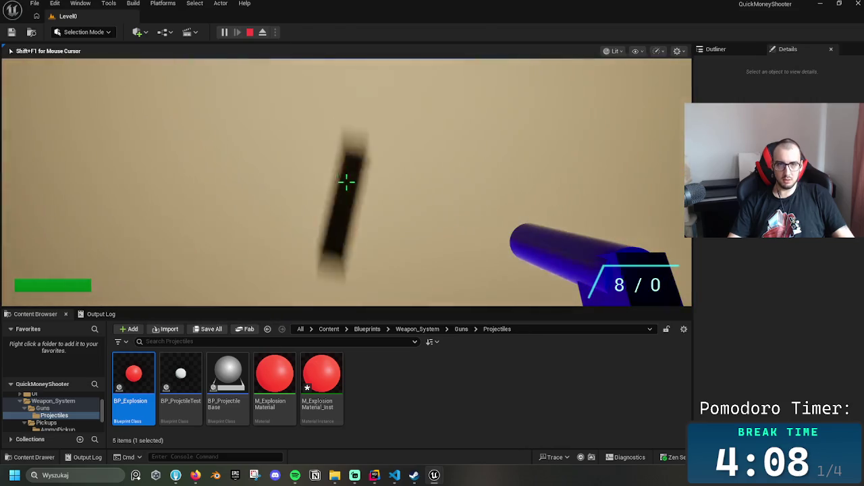
left_click(347, 181)
left_click(346, 181)
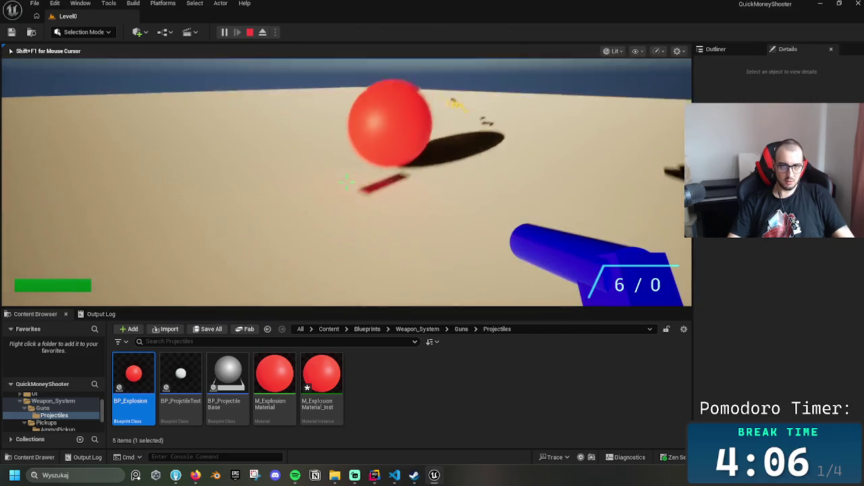
left_click(346, 181)
left_click(347, 181)
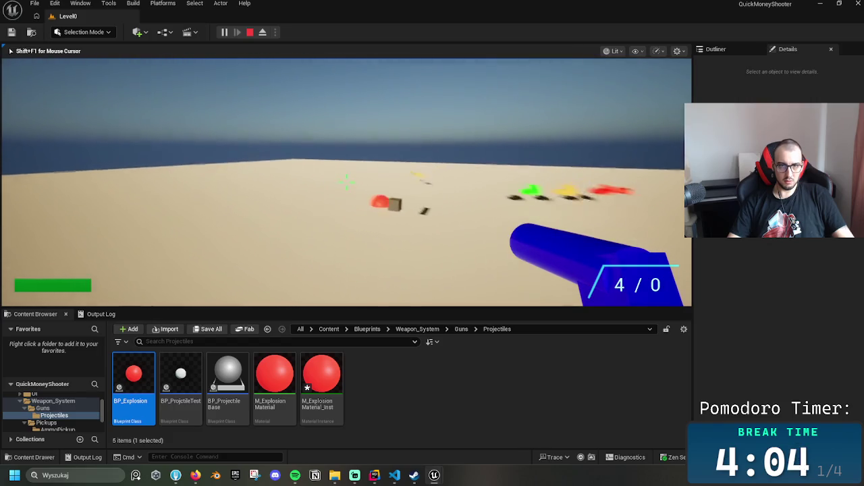
left_click(346, 181)
left_click(347, 181)
left_click(347, 181)
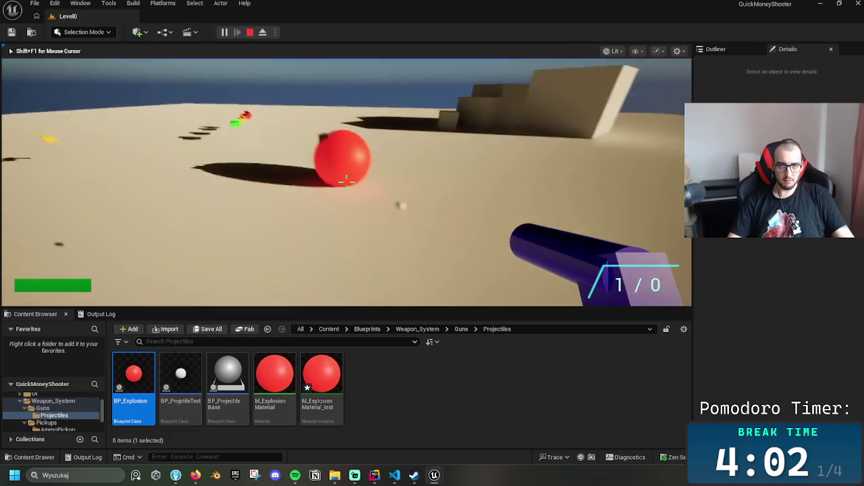
key("Escape")
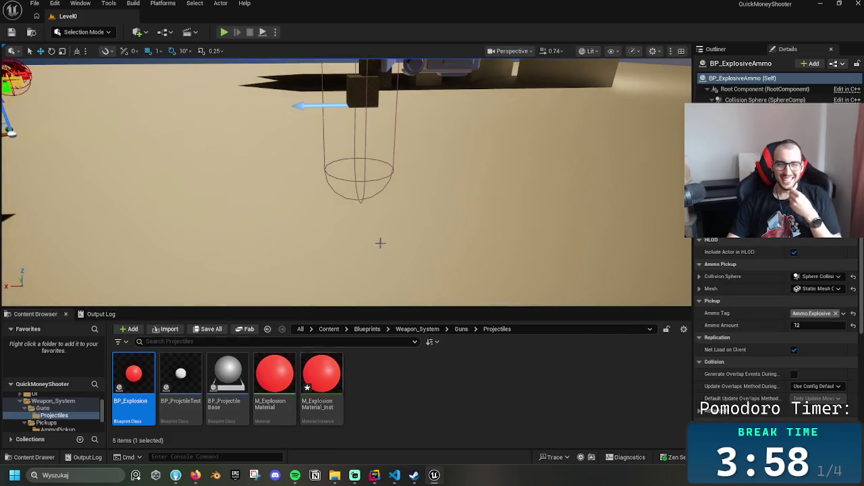
Reopen the BP_Explosion Blueprint editor from the level editor
double_click(133, 376)
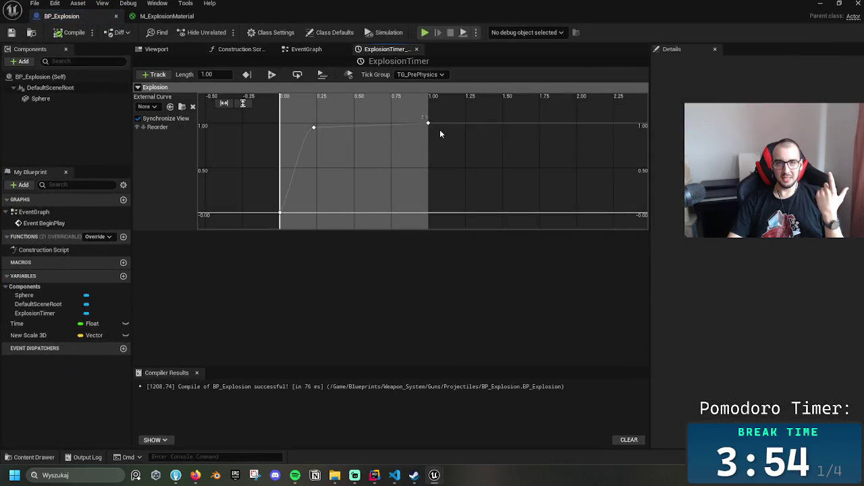
left_click(428, 123)
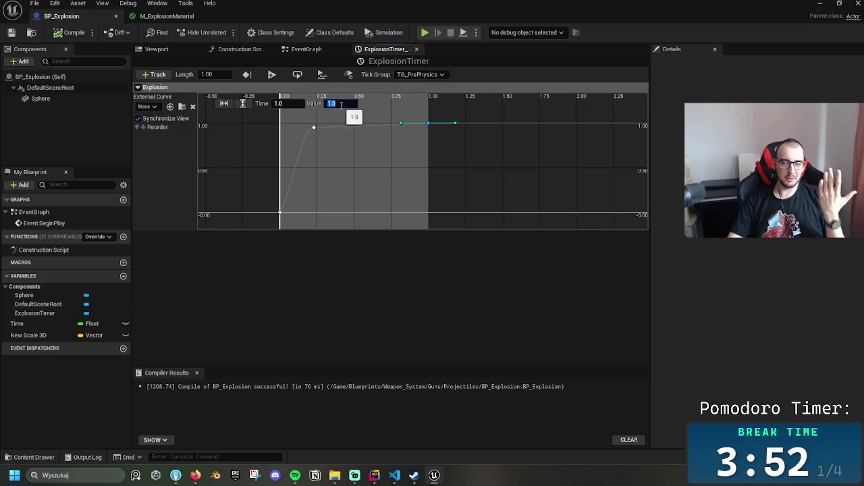
left_click(163, 51)
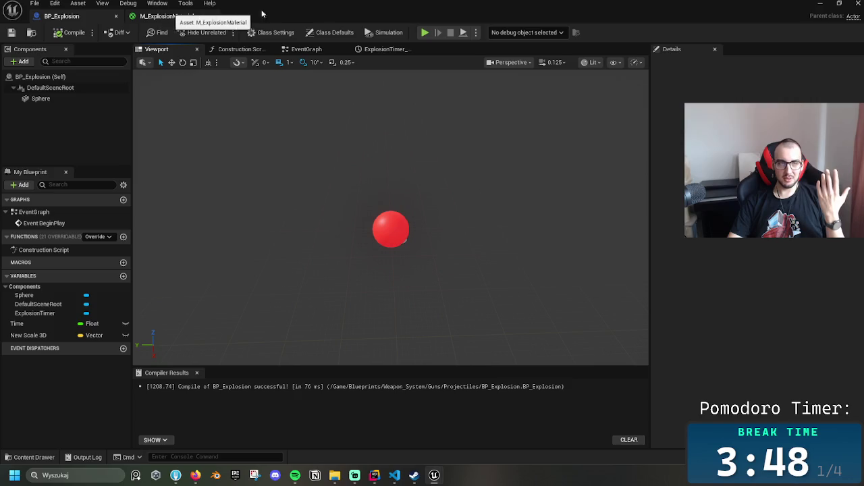
left_click(837, 3)
left_click(378, 223)
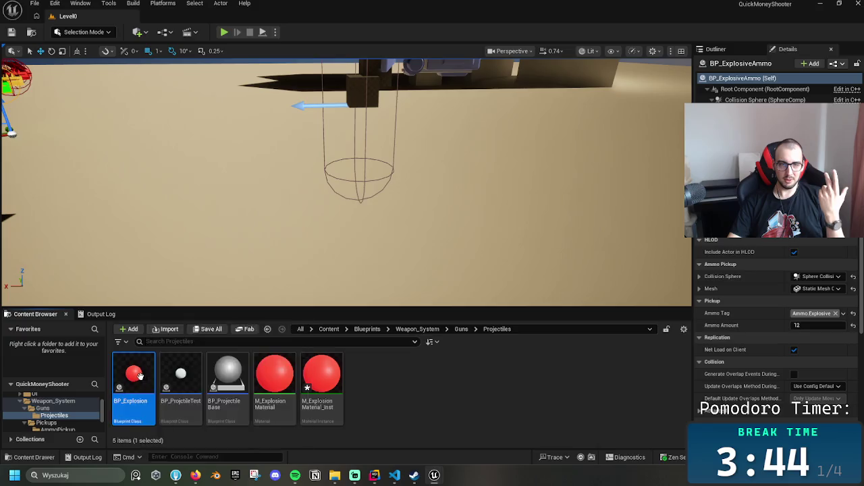
double_click(125, 384)
In the EventGraph, set the New Scale 3D default to 35 and save BP_Explosion
left_click(307, 49)
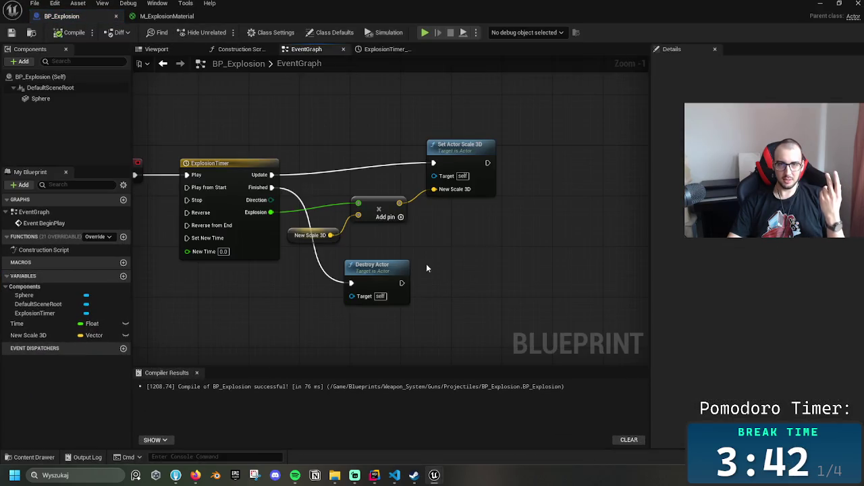
left_click(301, 236)
left_click(787, 285)
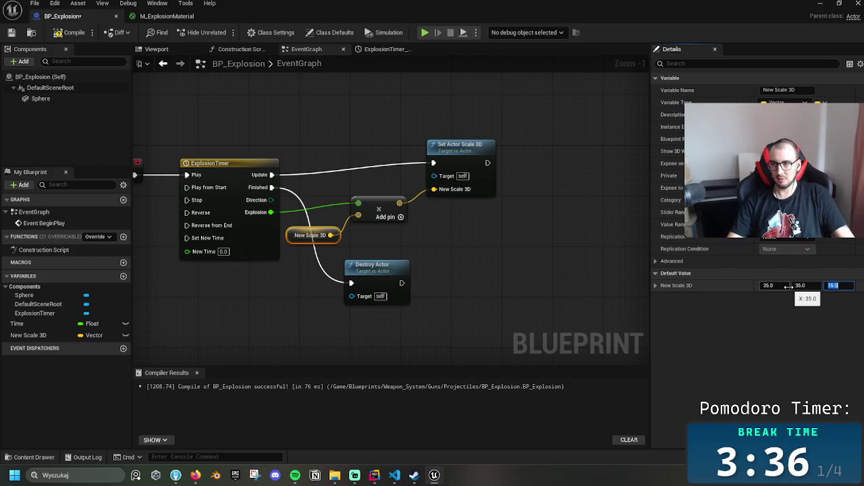
left_click(145, 265)
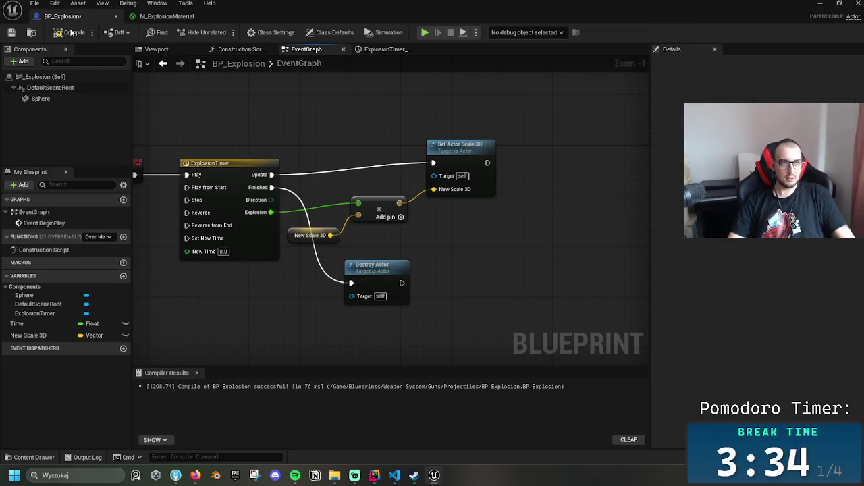
left_click(10, 32)
Bring up the M_ExplosionMaterial graph with its material node centred
left_click(165, 17)
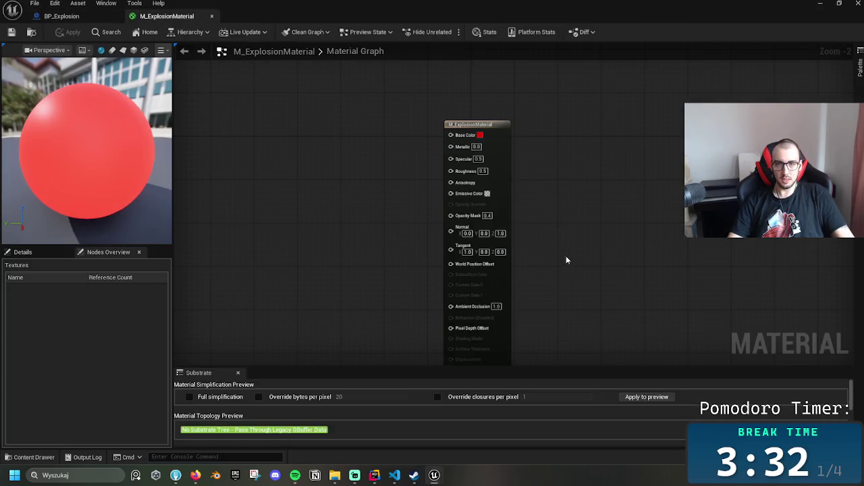
scroll(397, 225, "up", 2)
left_click_drag(532, 211, 498, 226)
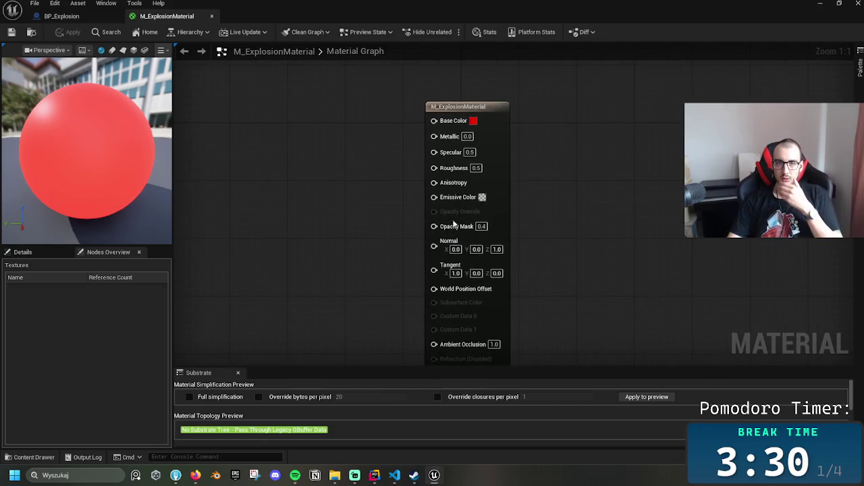
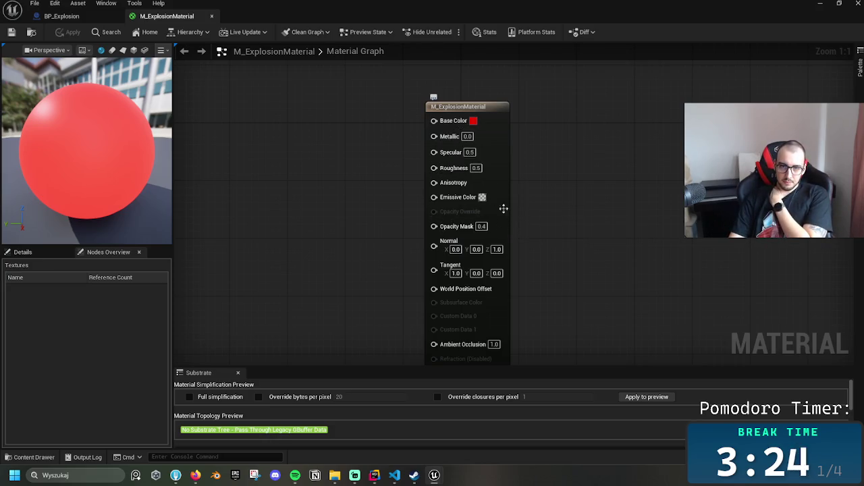
Lower the base colour's alpha in two passes, then confirm red as the emissive colour
left_click(474, 122)
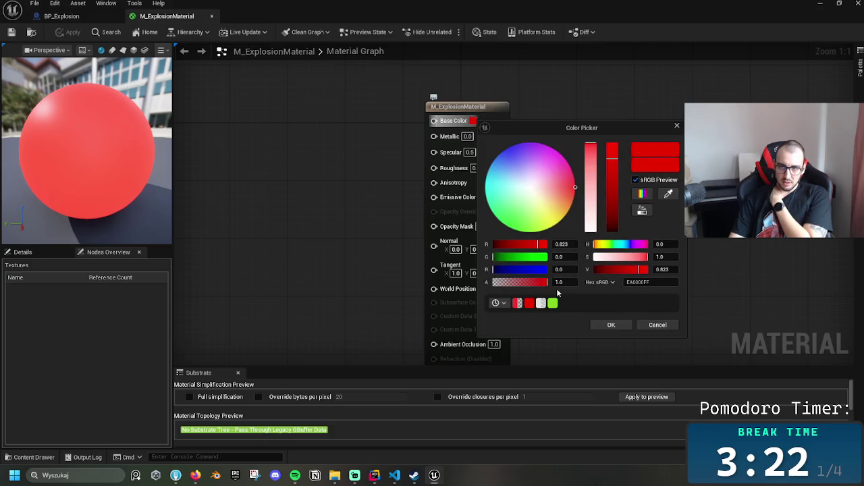
left_click_drag(514, 284, 522, 282)
left_click(612, 324)
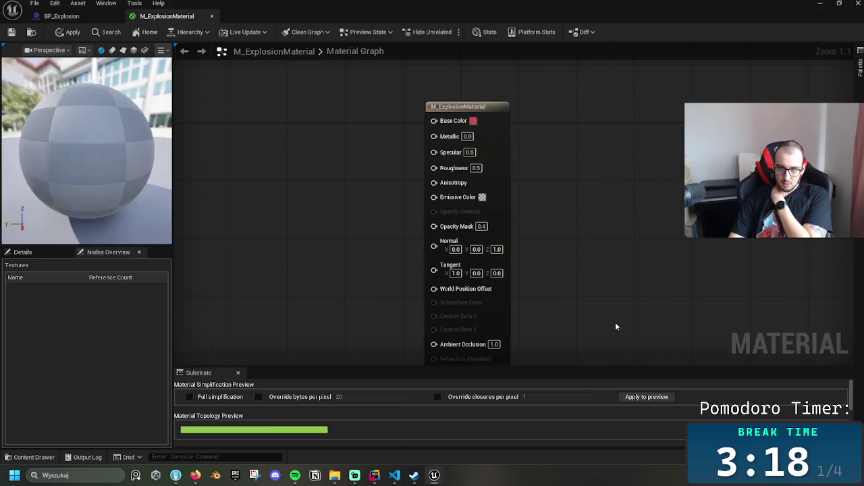
left_click(474, 122)
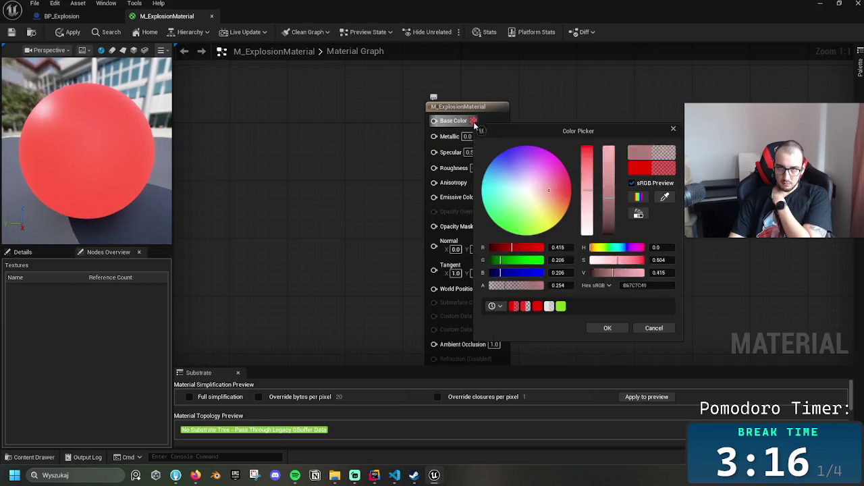
left_click_drag(516, 290, 509, 291)
left_click(597, 328)
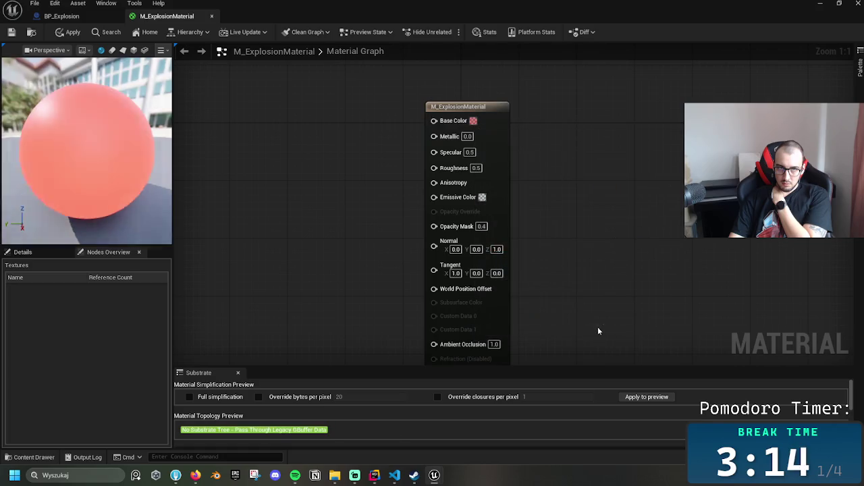
left_click(482, 197)
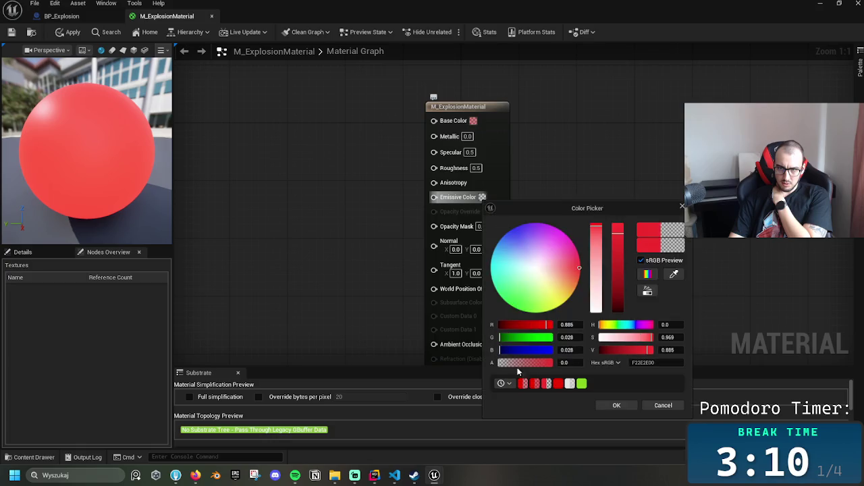
left_click(613, 403)
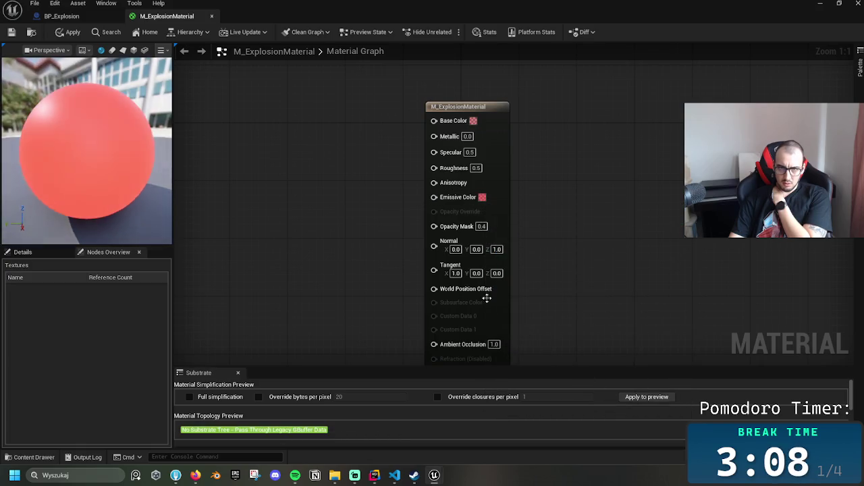
Select the material node and preview the Deferred Decal, Light Function, Volume and Post Process domains
left_click(451, 106)
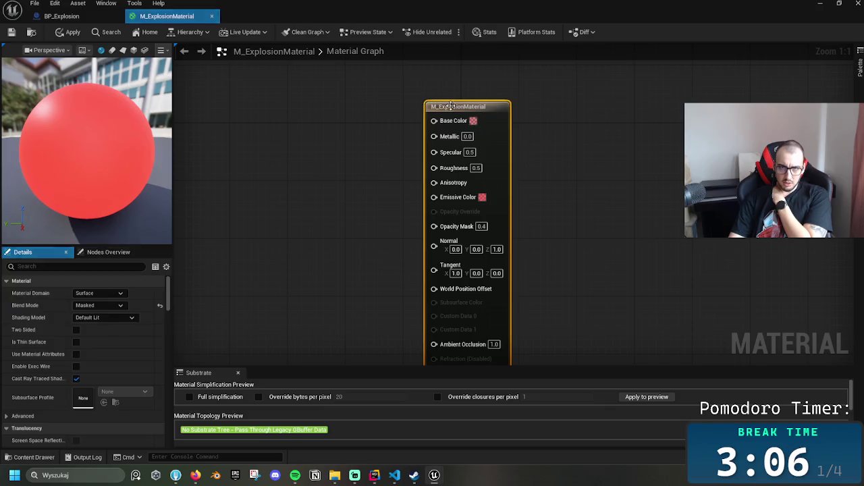
left_click(100, 293)
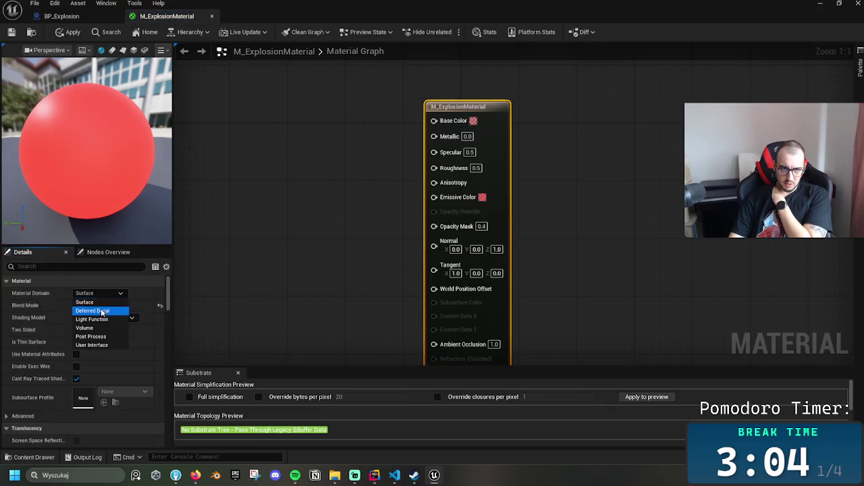
left_click(101, 311)
left_click(99, 293)
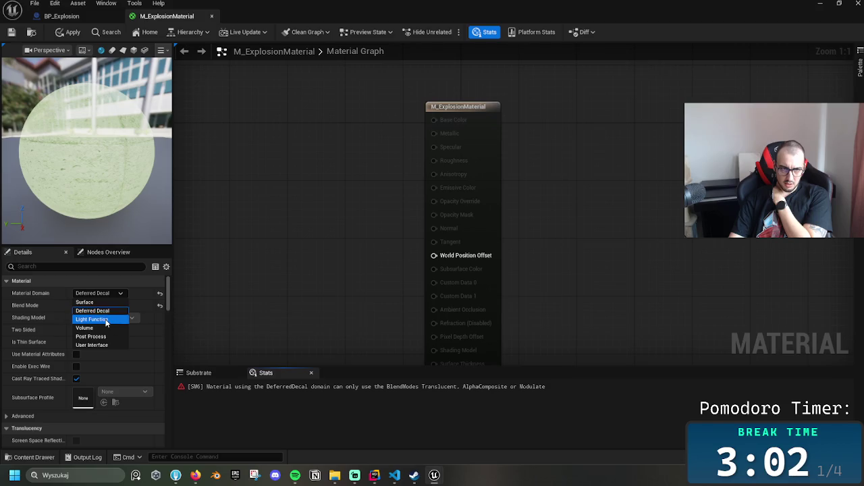
left_click(105, 319)
left_click(98, 293)
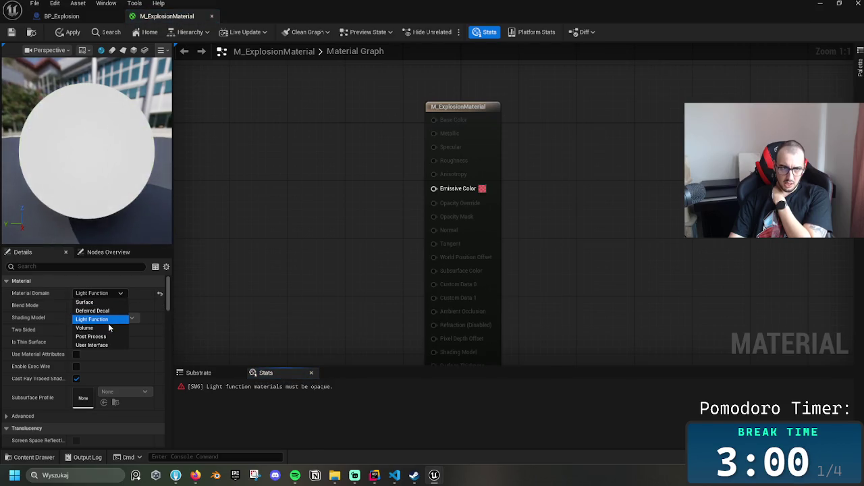
left_click(84, 327)
left_click(99, 293)
left_click(95, 337)
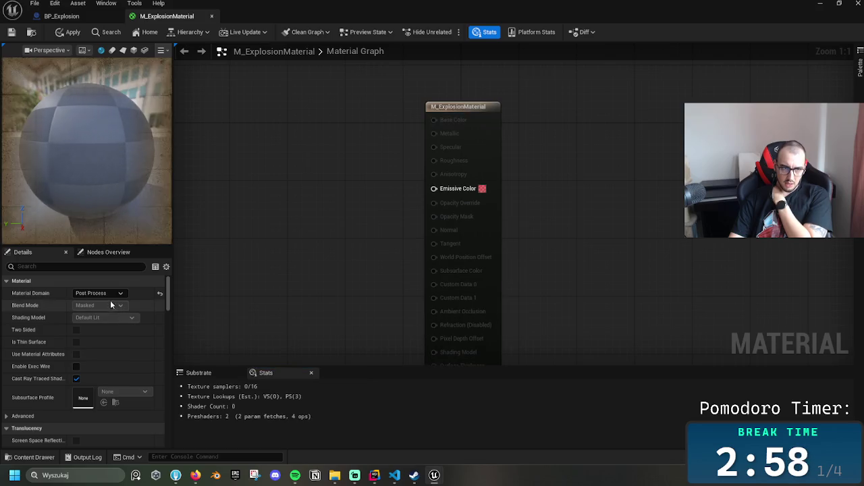
Try the User Interface and Deferred Decal domains, then return the material to Surface
left_click(108, 293)
left_click(113, 344)
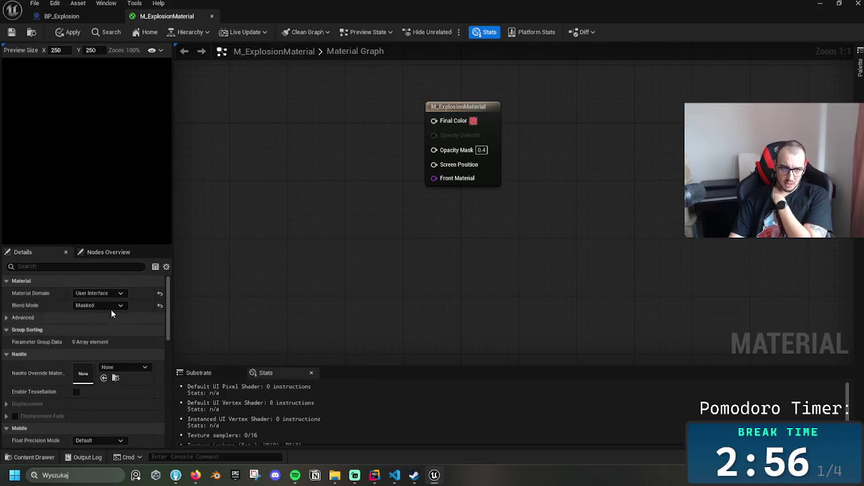
left_click(101, 293)
left_click(105, 306)
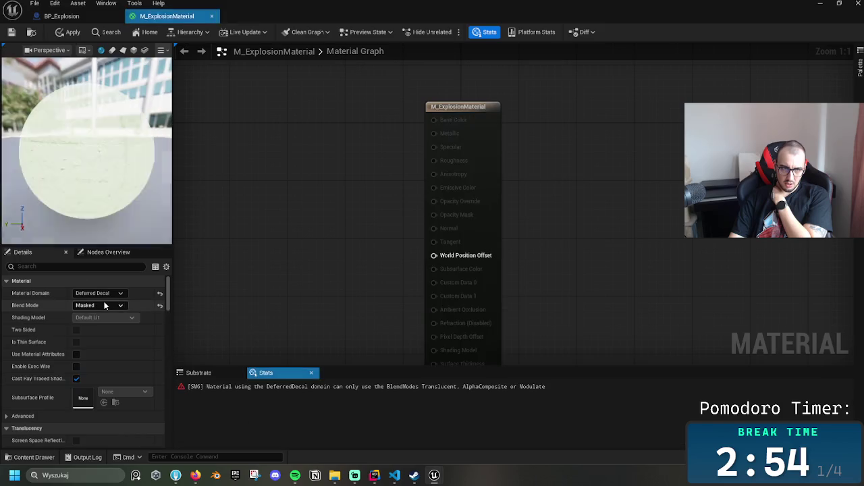
left_click(102, 294)
left_click(92, 299)
Set the blend mode to AlphaComposite (Premultiplied Alpha) and enter 0.8 as the opacity value
left_click(104, 305)
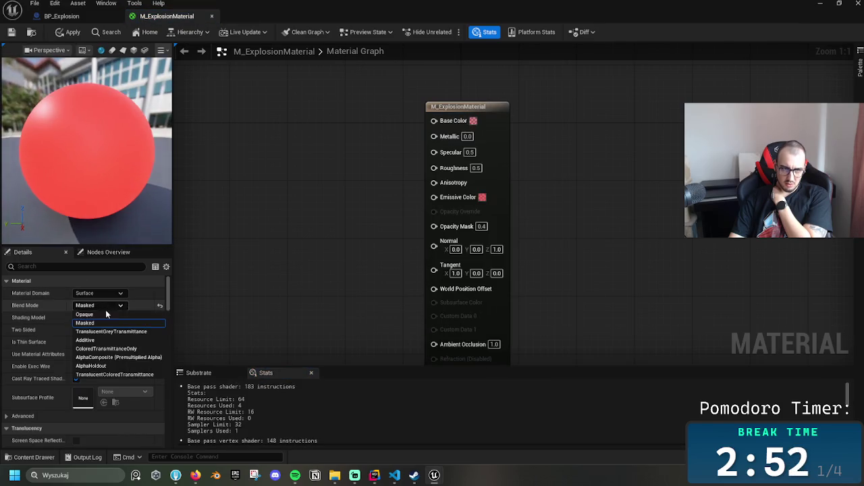
left_click(106, 314)
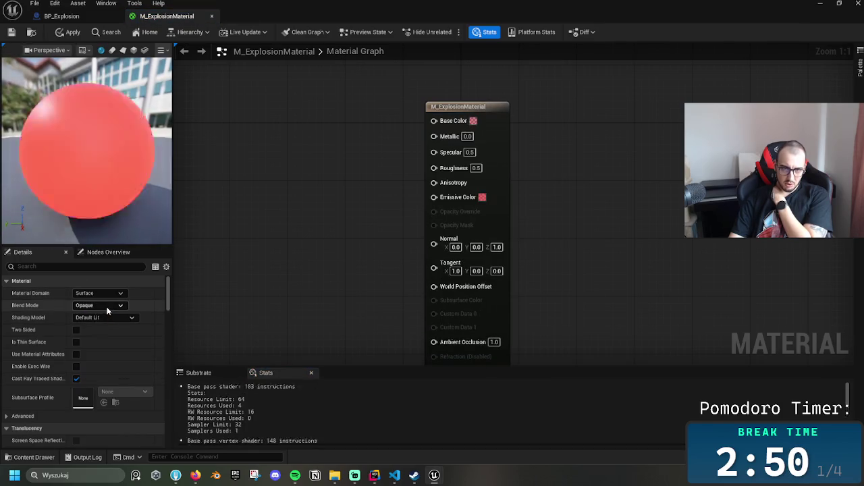
left_click(105, 305)
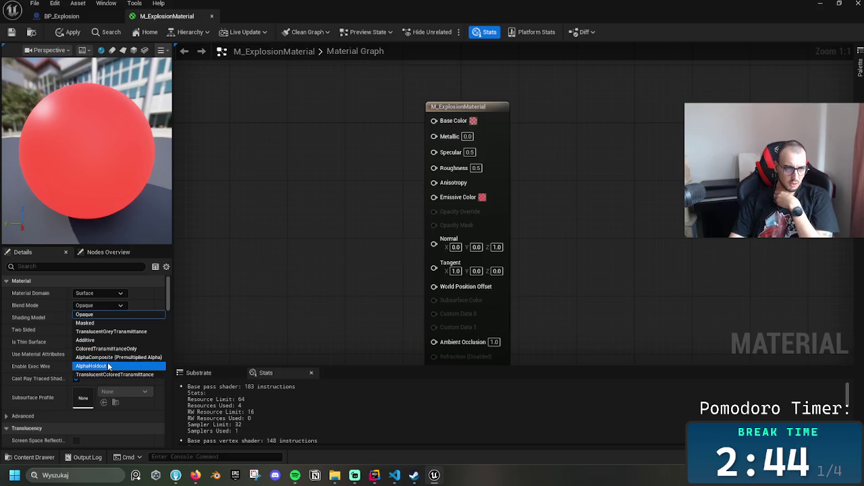
left_click(106, 358)
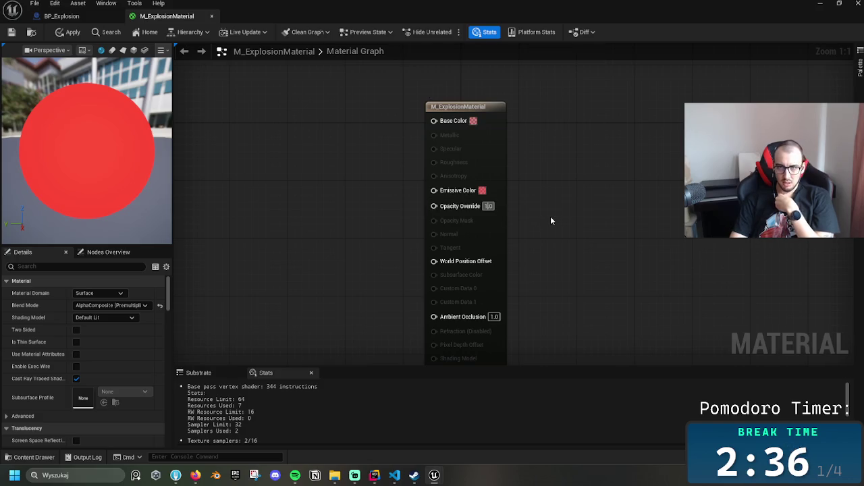
type("0")
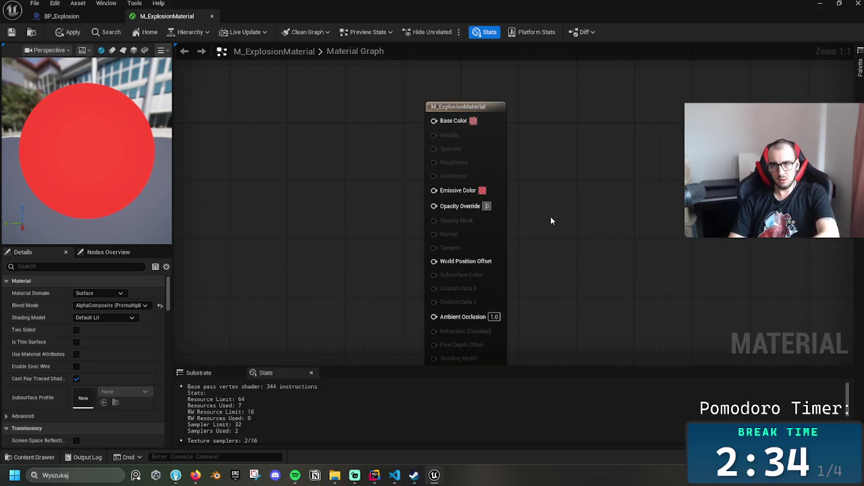
type(".8")
Commit the opacity override value, then try a pale pink emissive colour
key("Return")
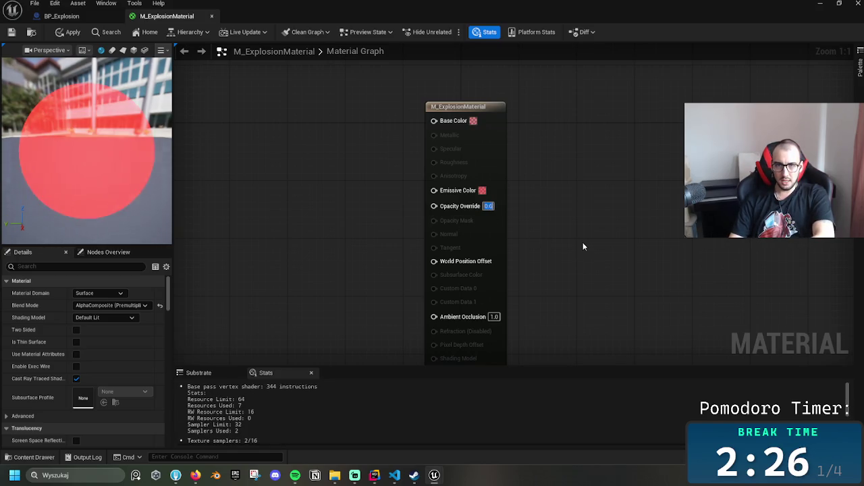
left_click(486, 206)
left_click(482, 191)
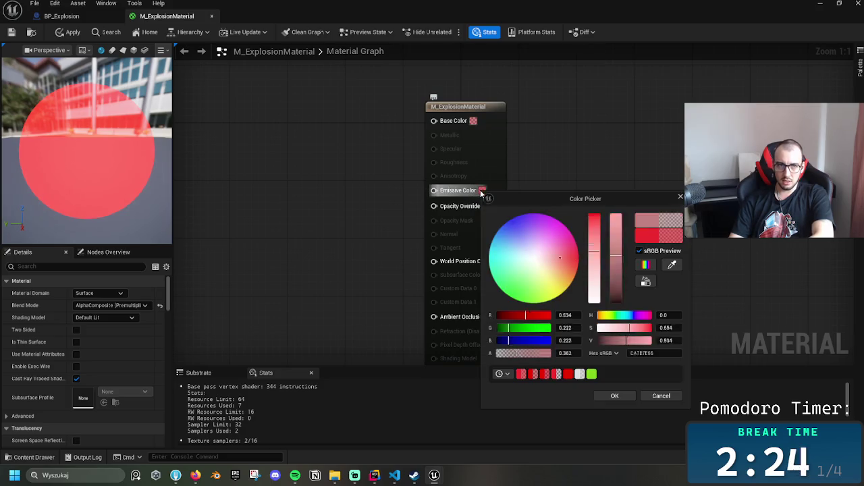
left_click_drag(598, 228, 597, 231)
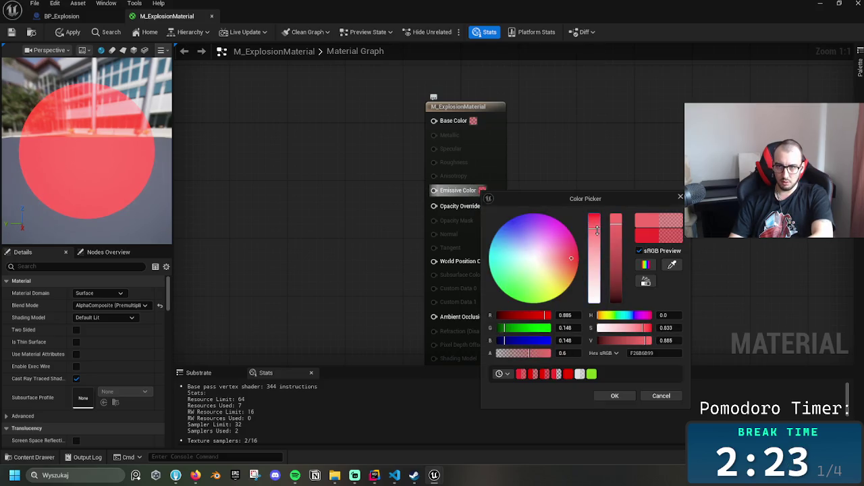
left_click(595, 282)
left_click(614, 396)
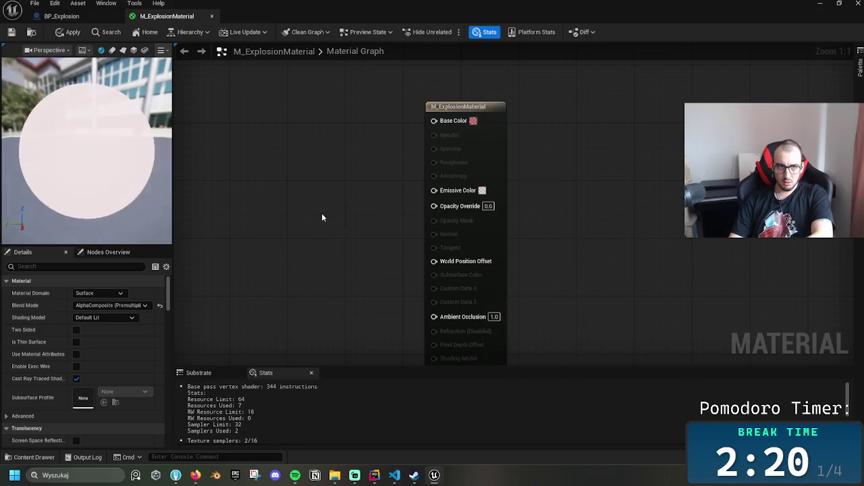
Change the emissive colour to a vivid orange-yellow
left_click(484, 191)
left_click_drag(598, 300, 599, 232)
left_click_drag(563, 281, 574, 282)
left_click(598, 217)
left_click(617, 398)
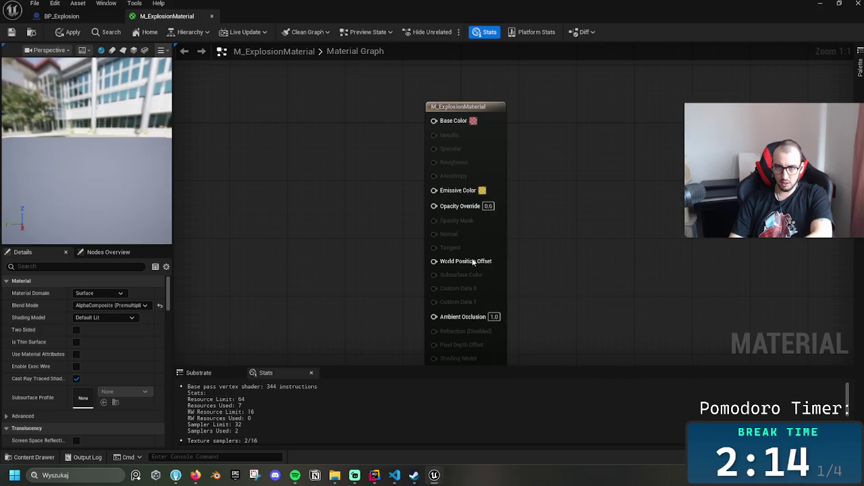
Make the yellow emissive colour fully transparent and apply the material changes
left_click(482, 191)
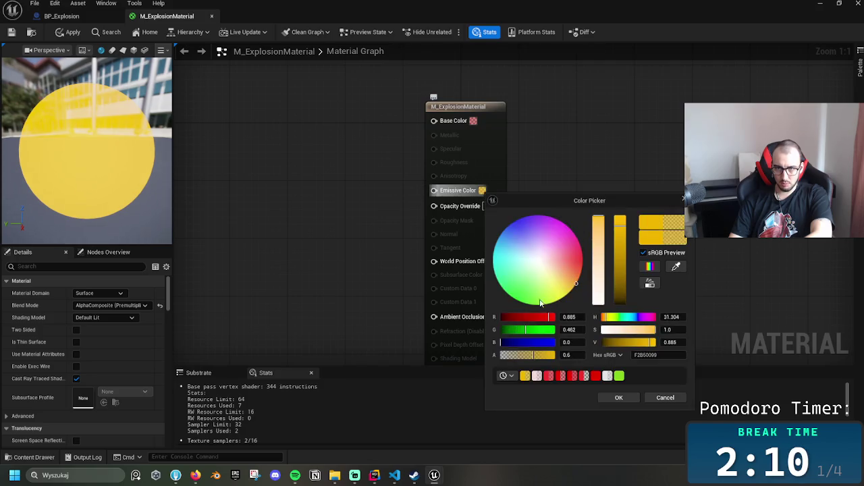
left_click_drag(516, 359, 514, 359)
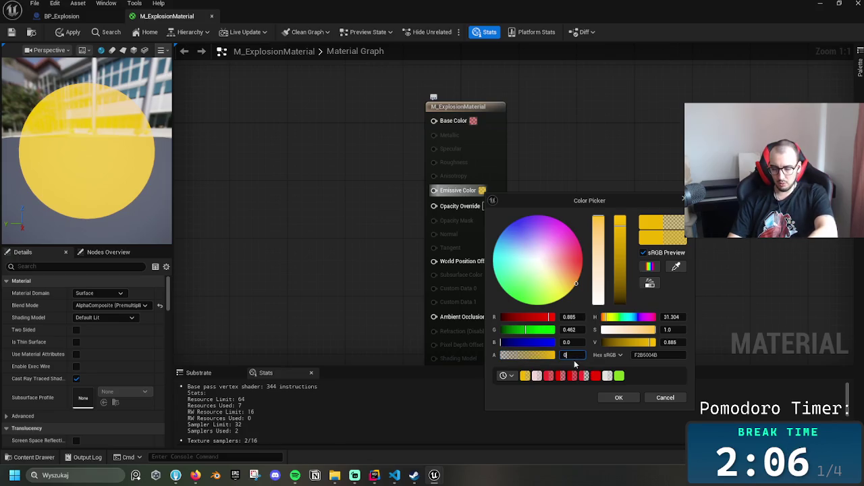
left_click(628, 398)
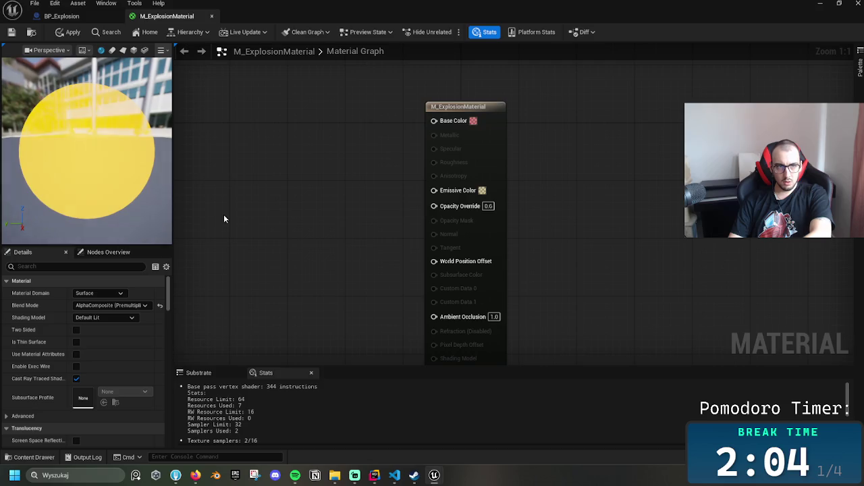
left_click(11, 32)
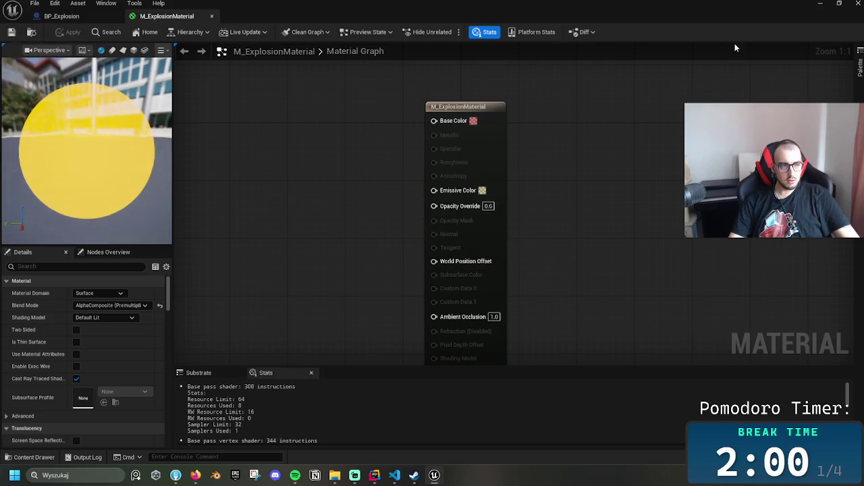
Return to the level, fire six explosive shots in play mode, then stop the session
left_click(819, 3)
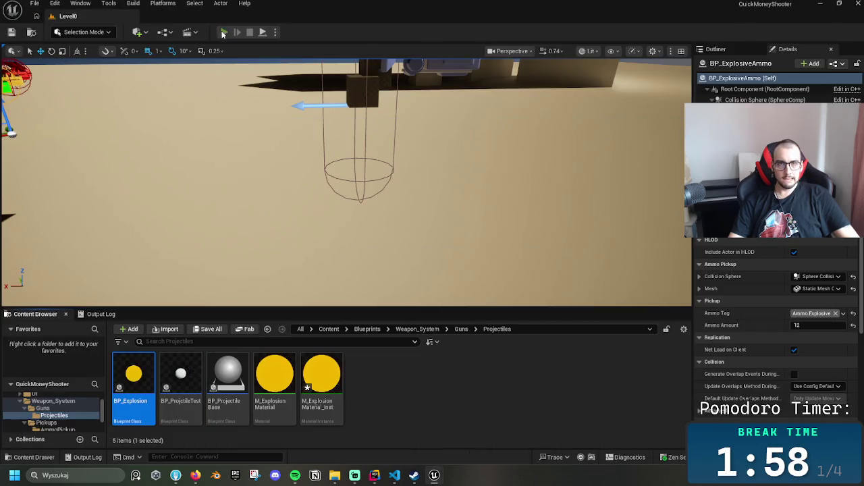
left_click(223, 32)
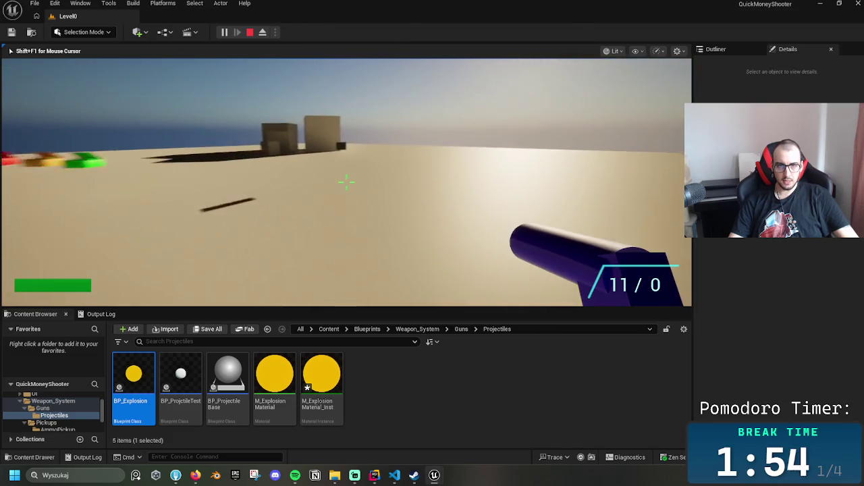
left_click(345, 181)
left_click(346, 181)
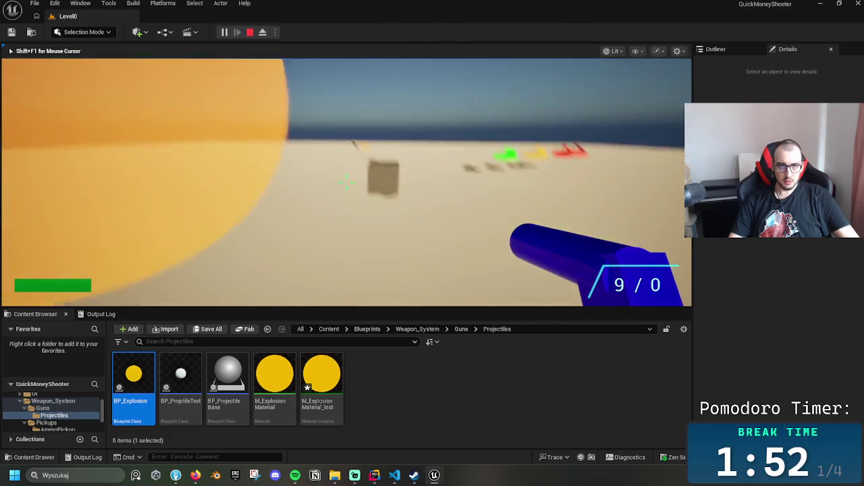
left_click(346, 181)
left_click(346, 181)
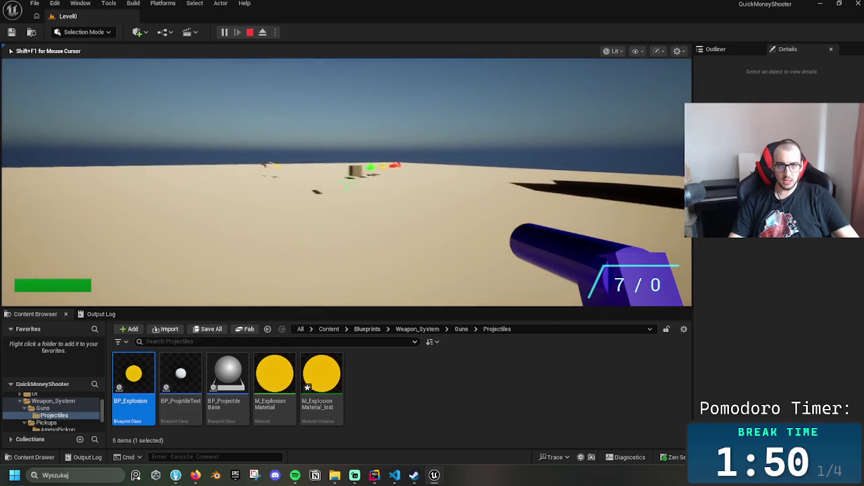
left_click(345, 181)
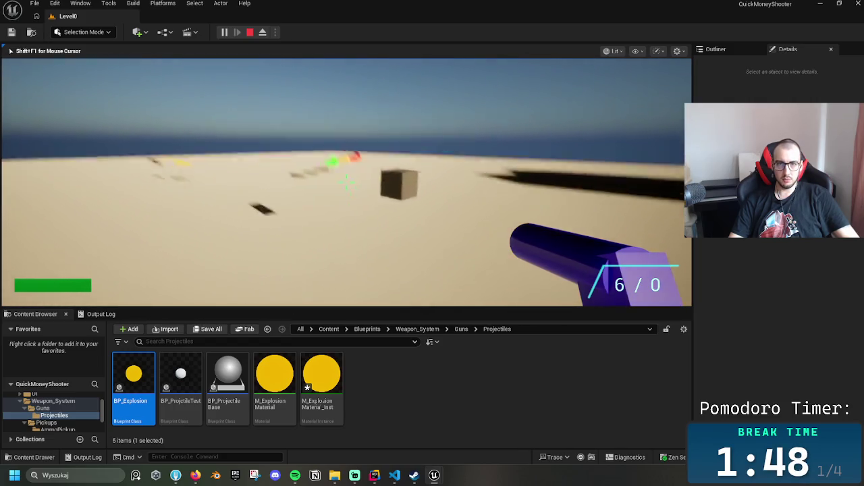
left_click(345, 181)
key("Escape")
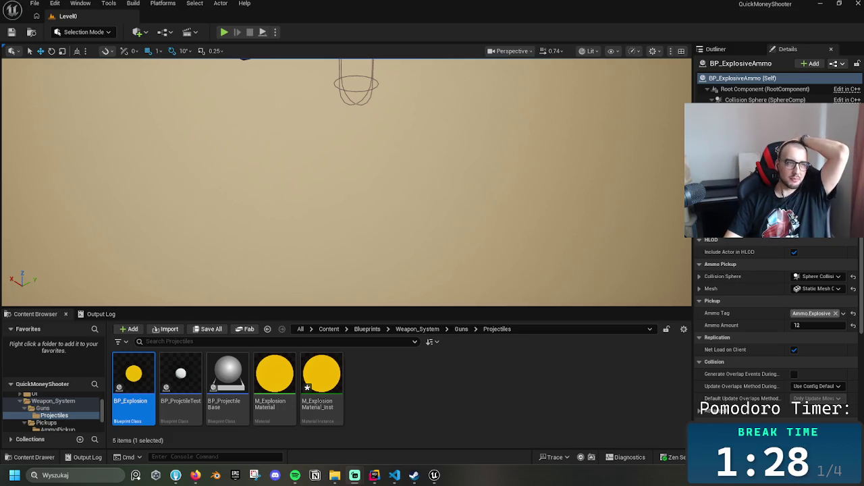
left_click(326, 162)
key("f")
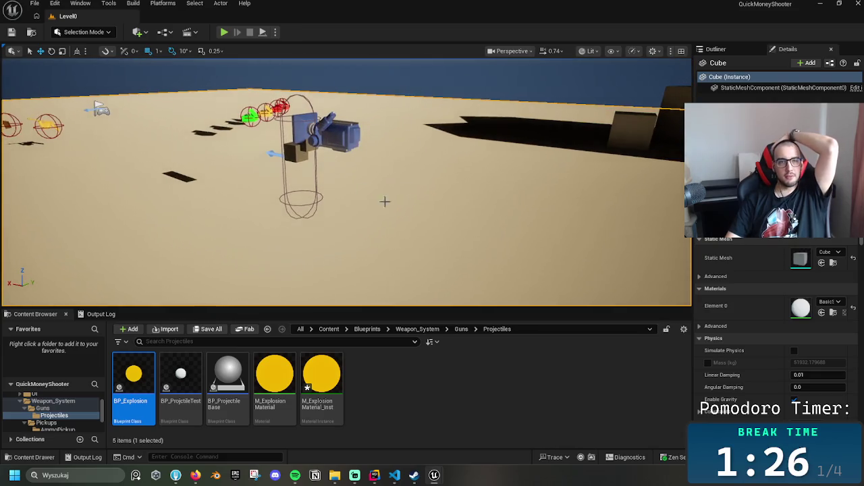
left_click_drag(397, 214, 337, 216)
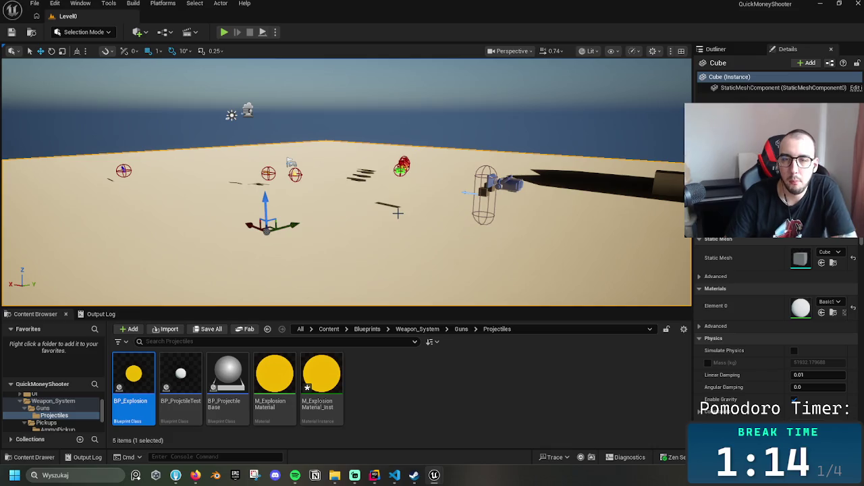
key("d")
key("w")
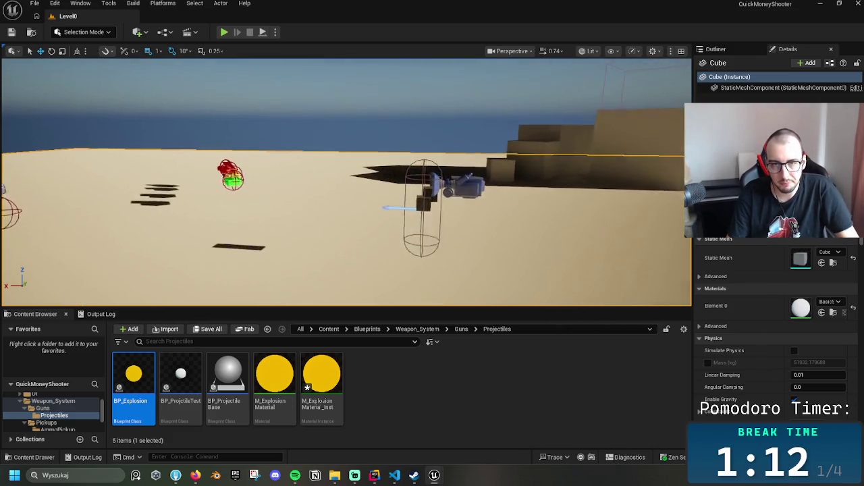
left_click(450, 193)
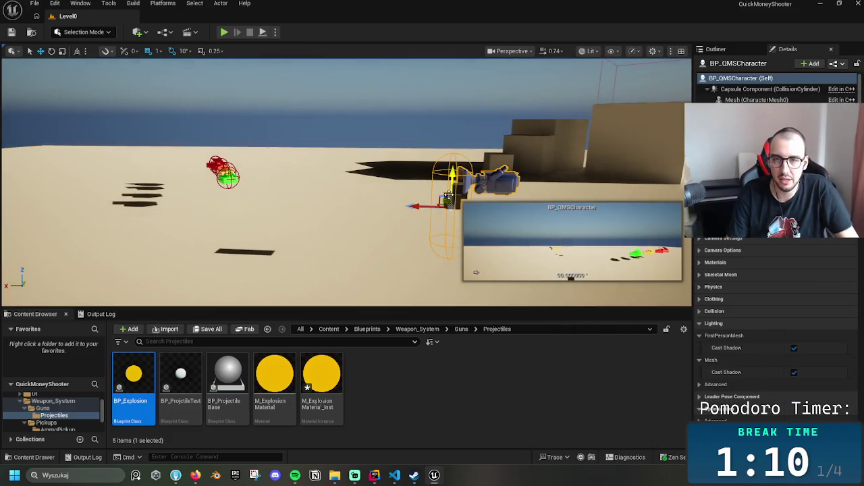
key("s")
key("a")
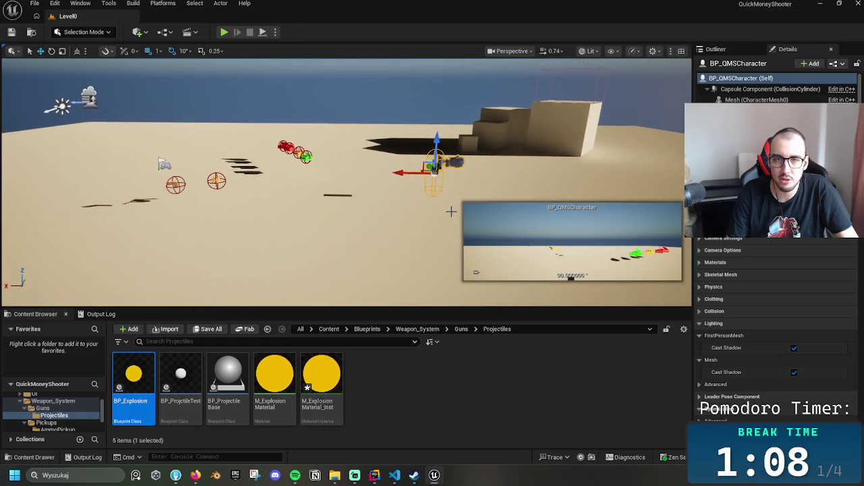
left_click(422, 208)
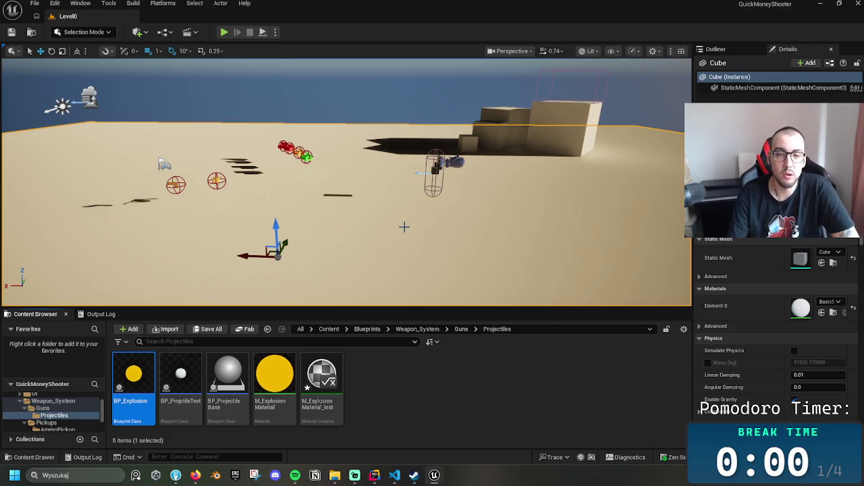
left_click(322, 376)
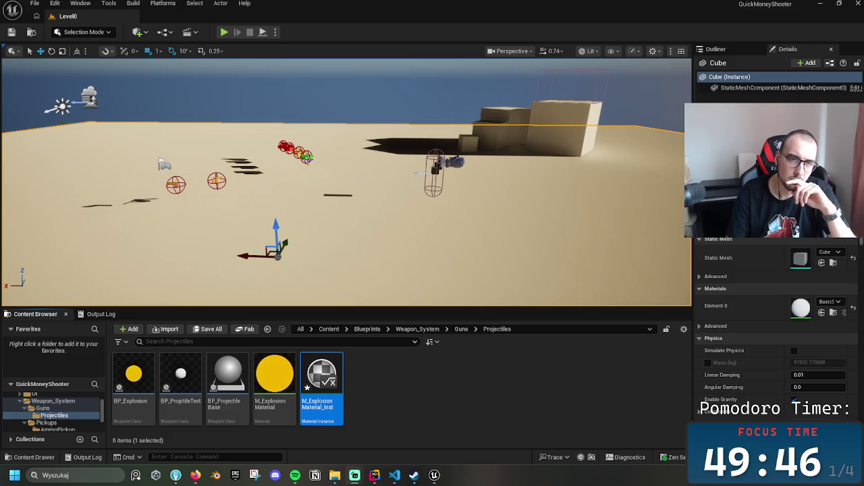
left_click(306, 157)
key("f")
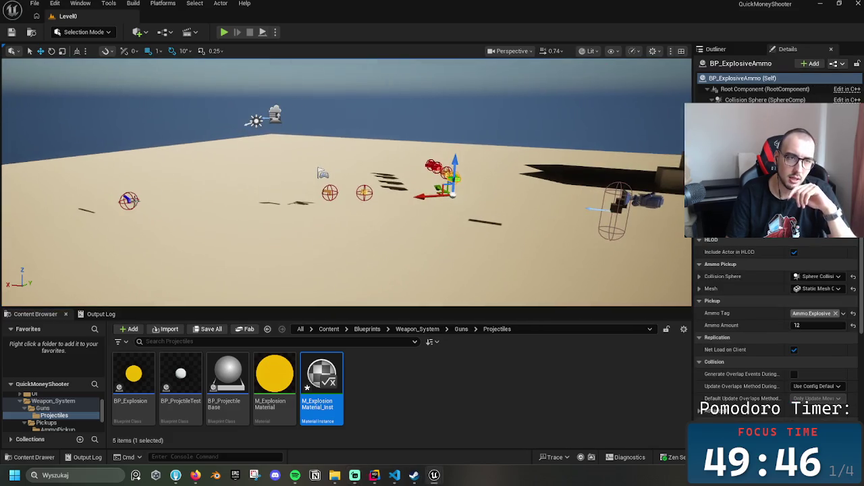
left_click(130, 199)
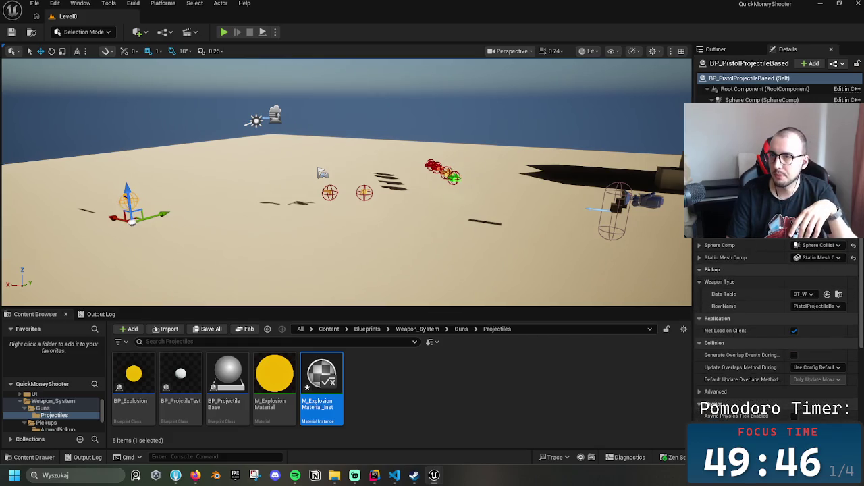
left_click(759, 111)
left_click(831, 248)
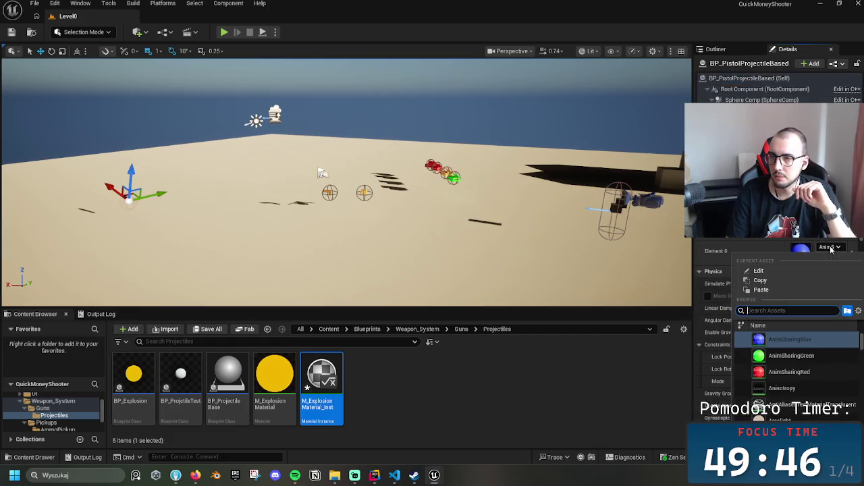
Select the explosive ammo pickup and browse to BP_ExplosiveAmmo in the AmmoPickup folder
left_click(454, 162)
left_click(442, 173)
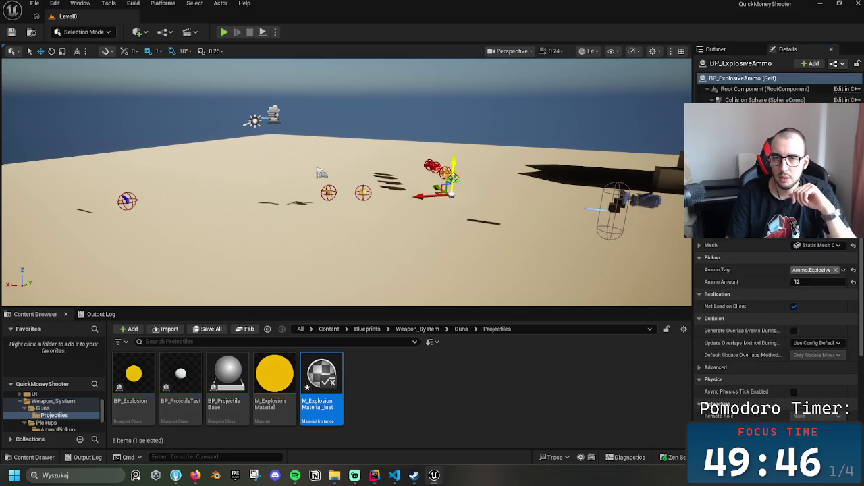
left_click(417, 329)
left_click(368, 328)
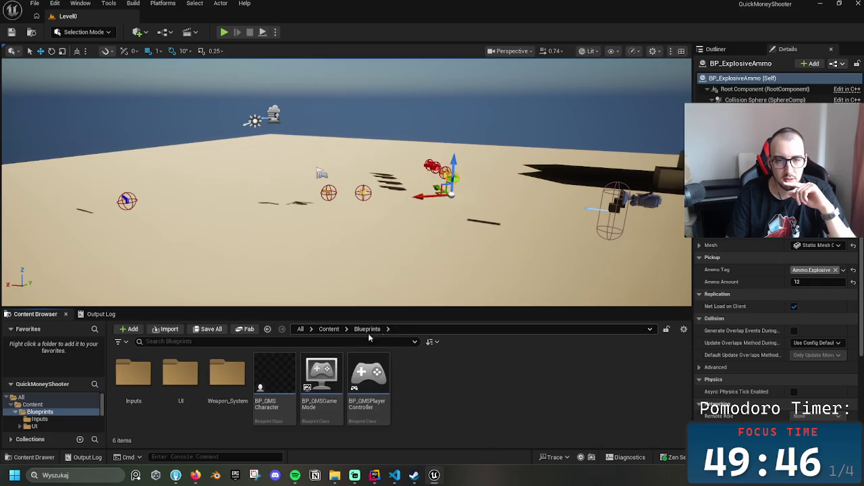
double_click(227, 377)
left_click(135, 382)
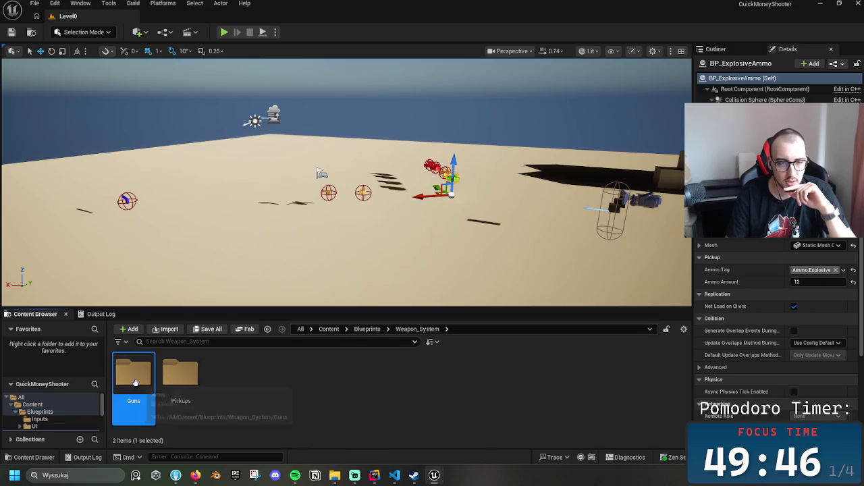
double_click(180, 374)
double_click(133, 375)
left_click(133, 377)
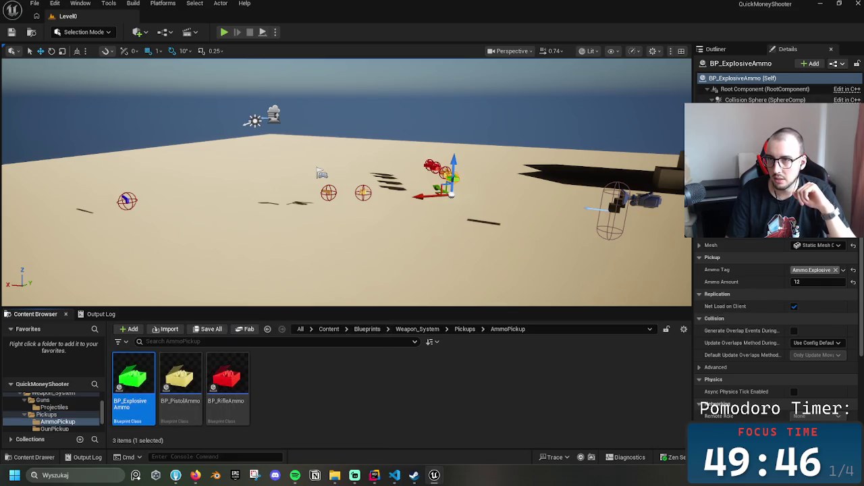
Assign AnimSharingBlue to the pickup mesh's Element 0, save the level, and open BP_ExplosiveAmmo
left_click(763, 111)
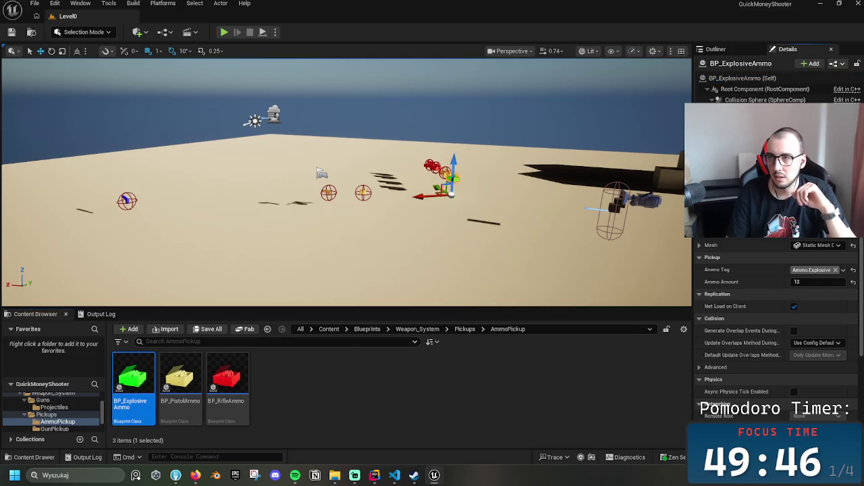
left_click(829, 248)
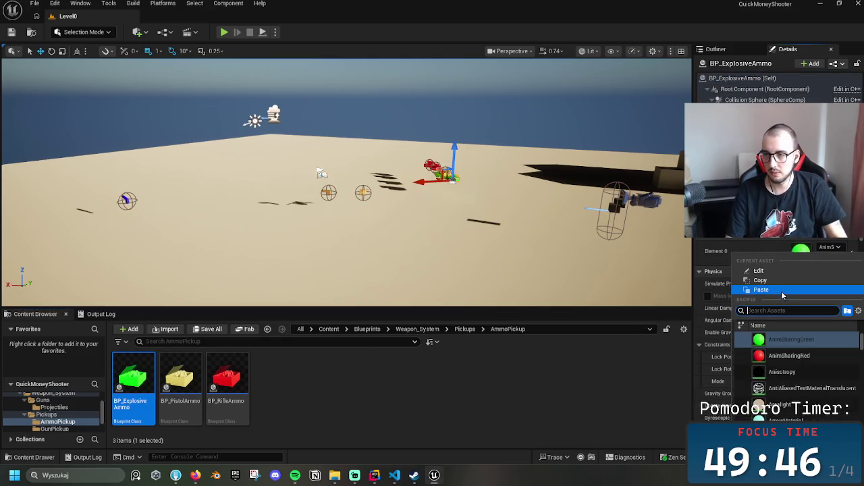
type("anium")
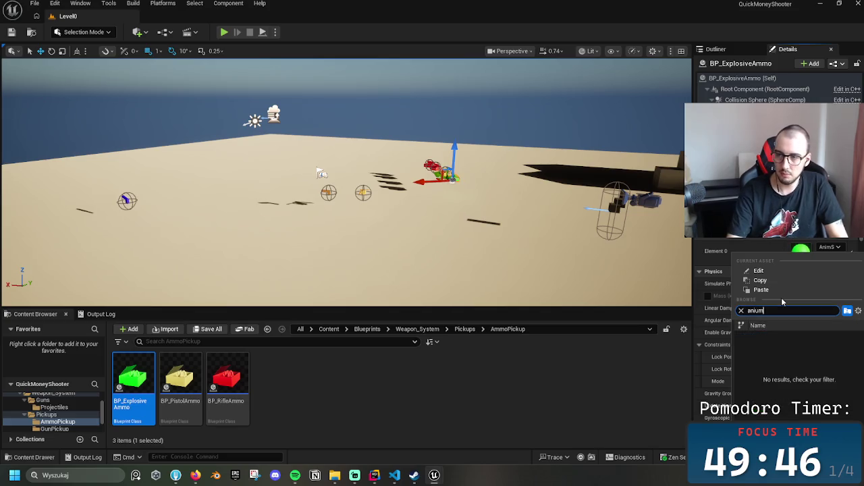
key("BackSpace")
key("BackSpace")
type("m")
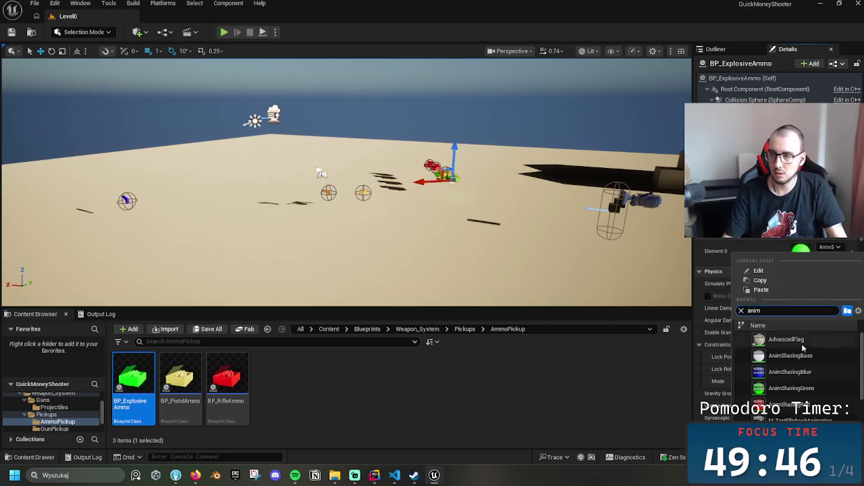
left_click(801, 373)
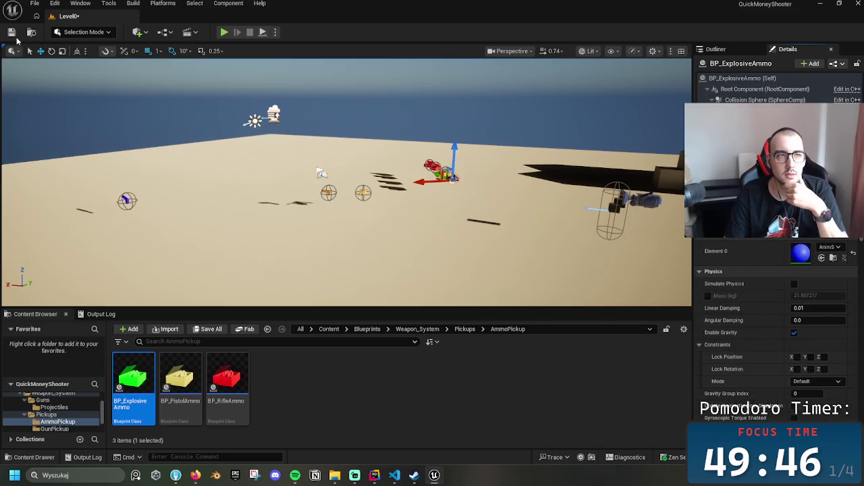
left_click(12, 33)
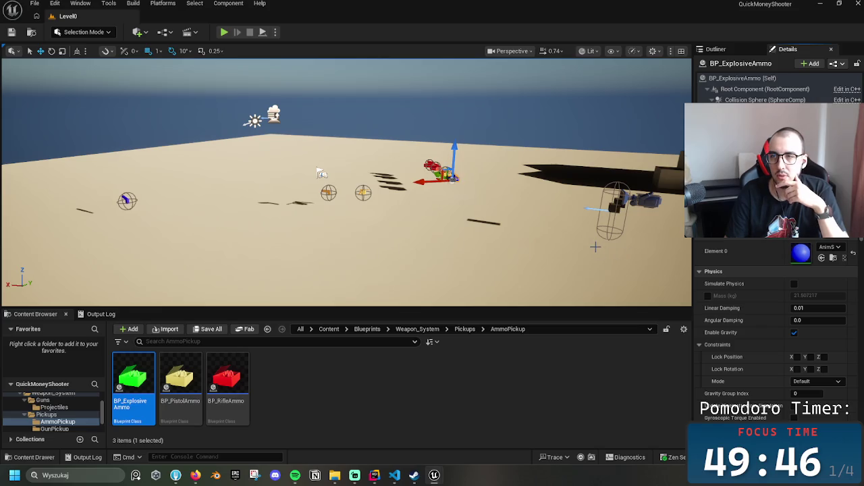
double_click(134, 381)
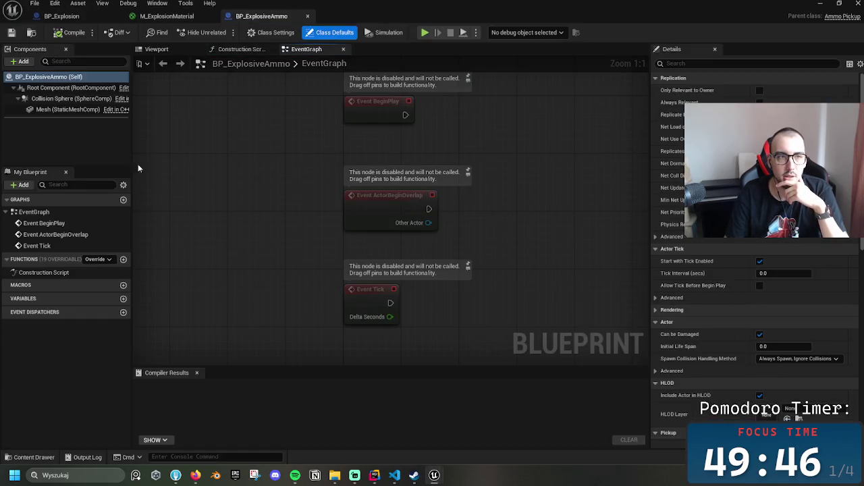
Set the blueprint Mesh component's Element 0 to AnimSharingBlue, then compile and save BP_ExplosiveAmmo
left_click(68, 109)
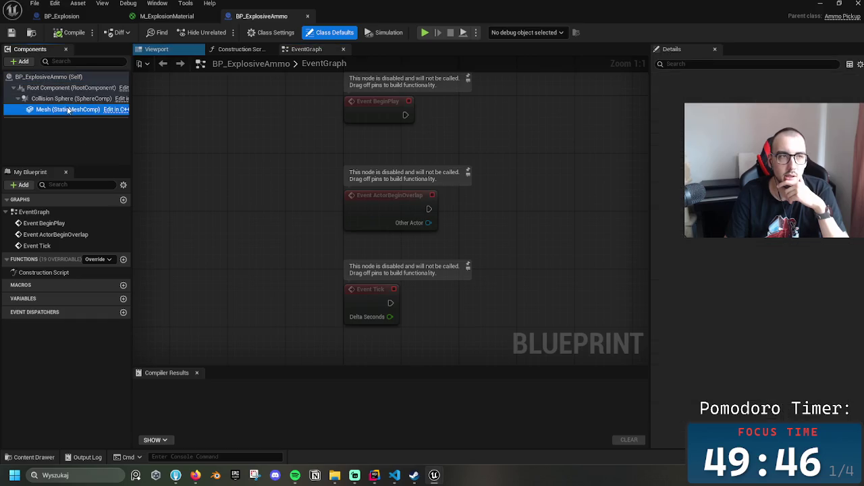
left_click(811, 287)
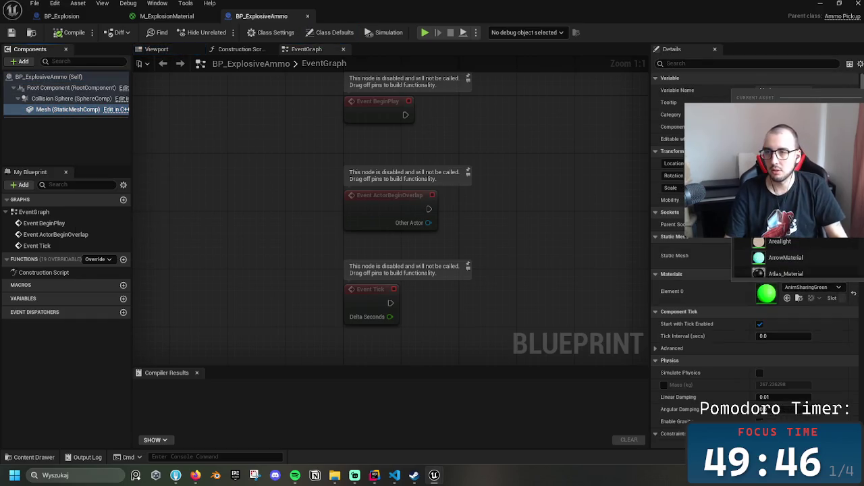
left_click(777, 257)
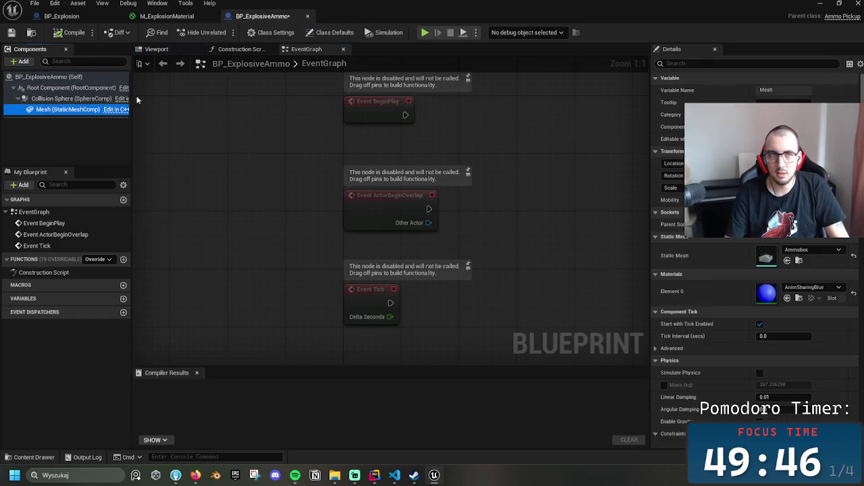
left_click(74, 33)
left_click(11, 33)
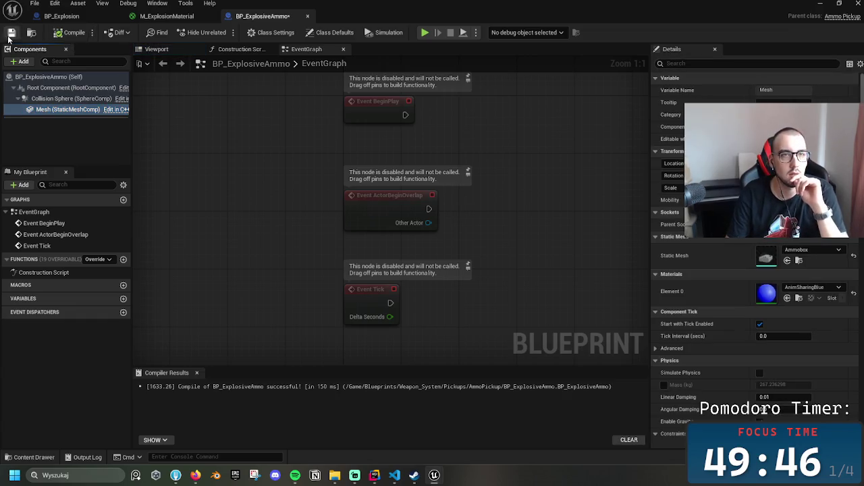
Close the BP_ExplosiveAmmo and explosion editor tabs and switch to Rider
left_click(308, 17)
left_click(212, 16)
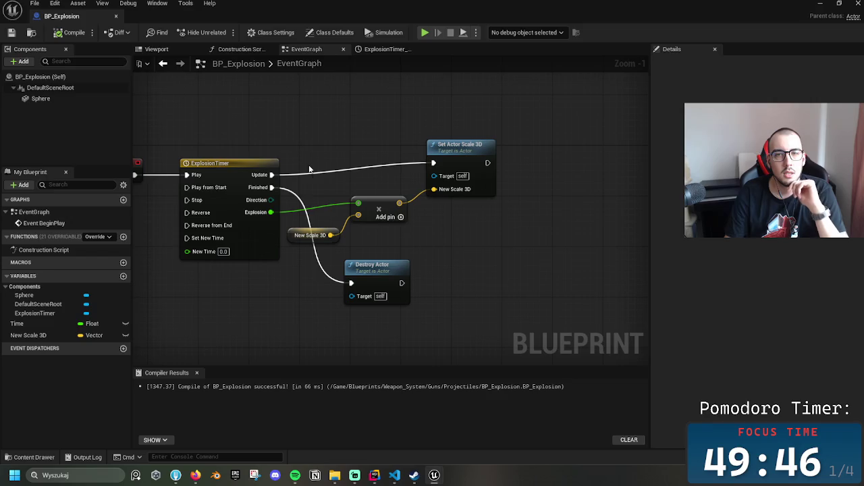
left_click(120, 16)
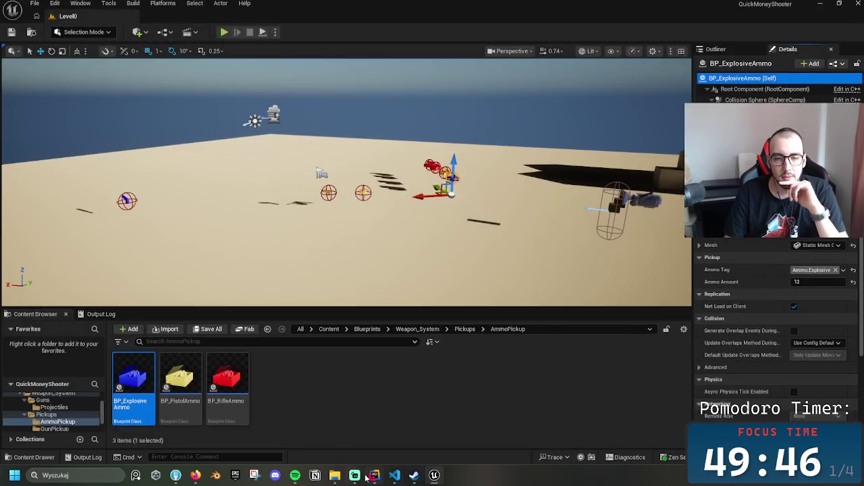
left_click(375, 475)
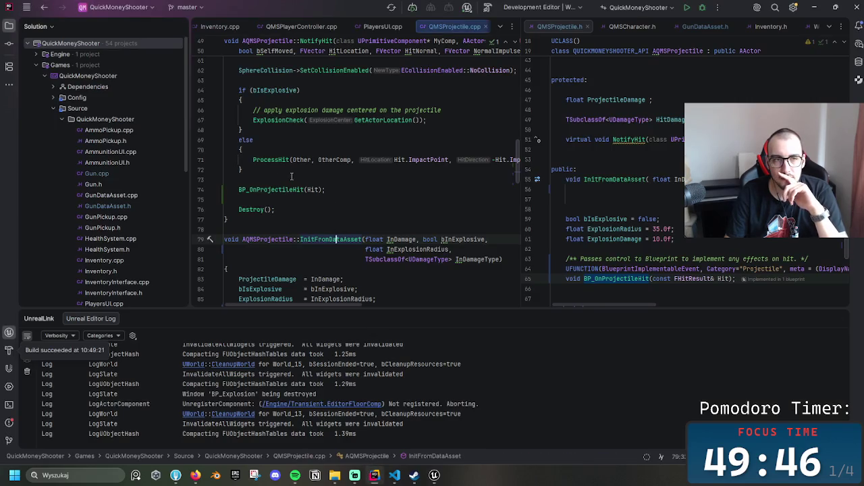
Open HealthSystem.cpp and review the bIsDead = true and CurrentHealth = MaxHealth lines
scroll(121, 202, "down", 3)
double_click(111, 194)
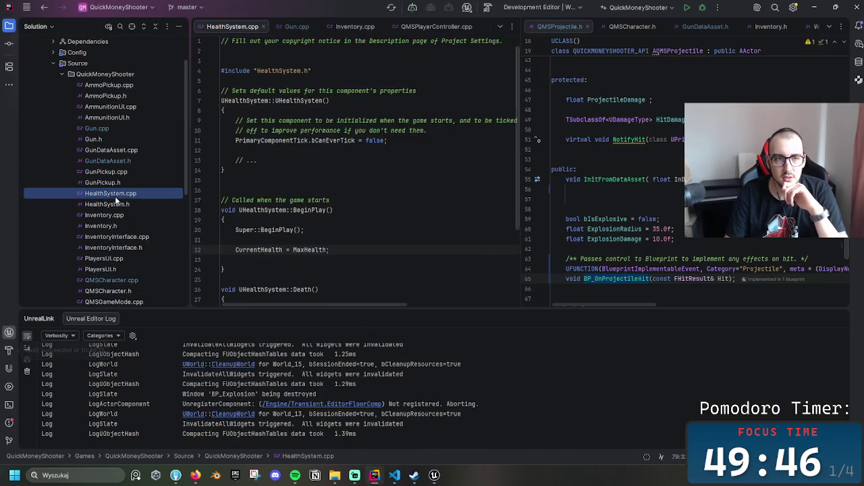
scroll(318, 246, "down", 3)
left_click(331, 231)
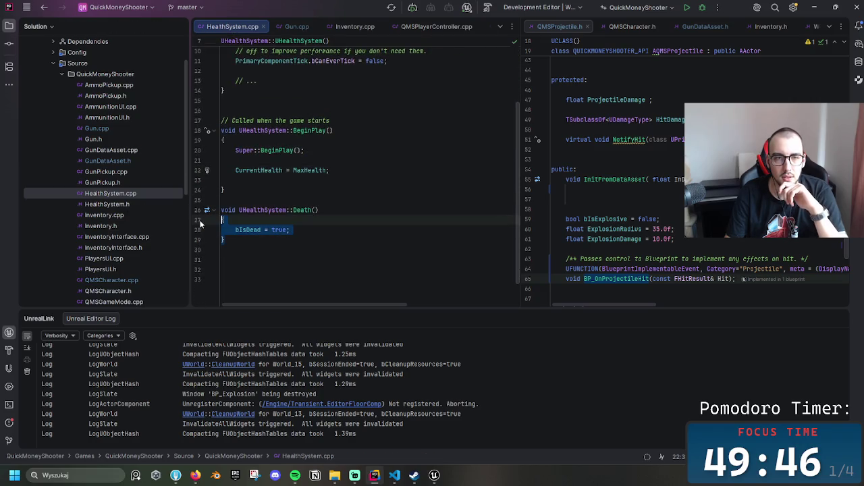
left_click_drag(336, 230, 230, 230)
left_click(395, 220)
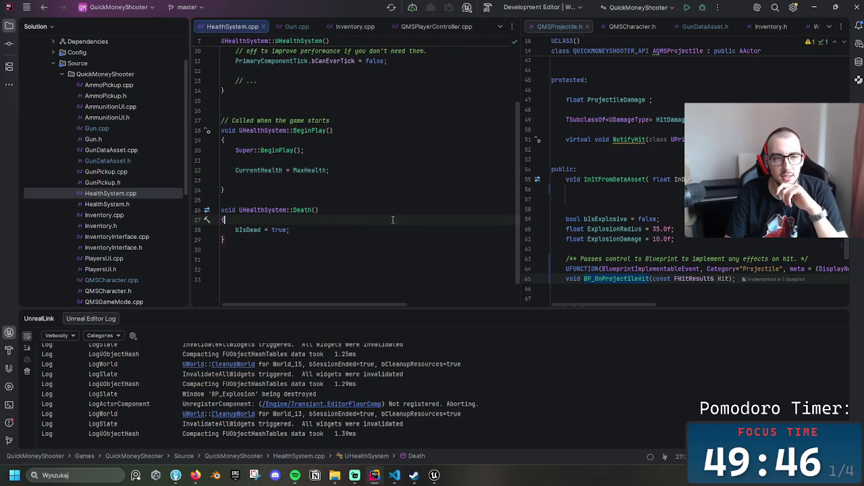
left_click_drag(327, 231, 259, 239)
left_click_drag(351, 172, 356, 163)
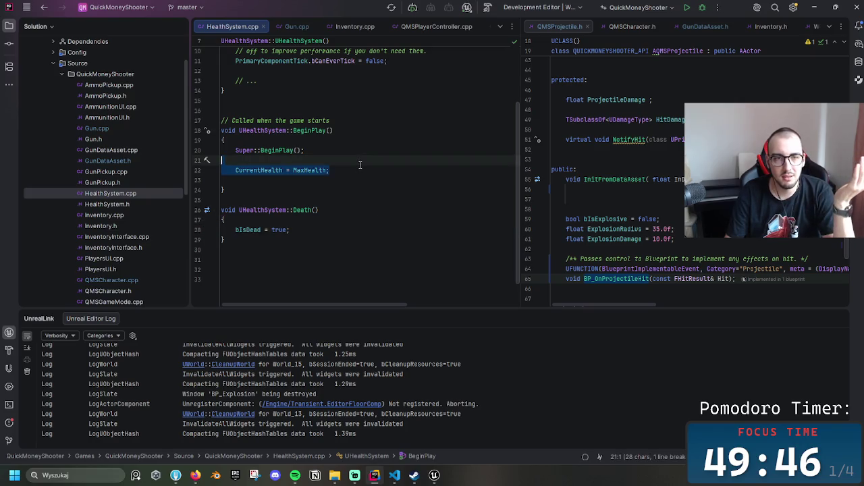
scroll(358, 165, "up", 3)
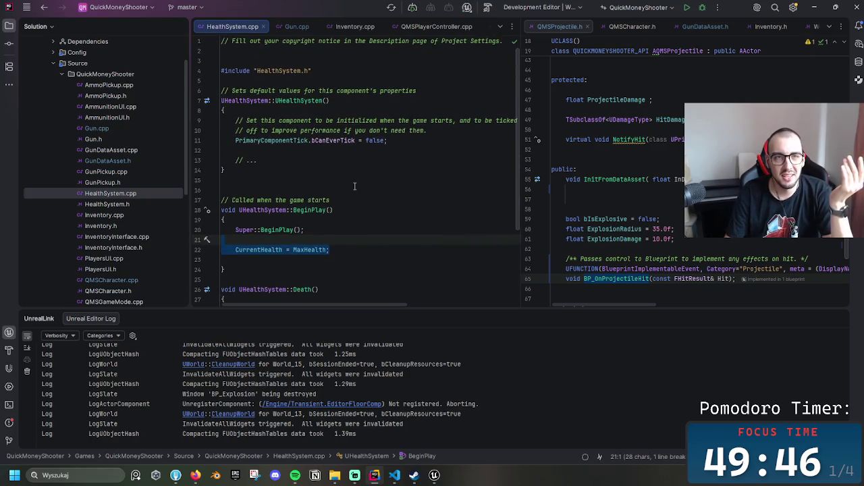
key("Escape")
left_click_drag(331, 250, 276, 240)
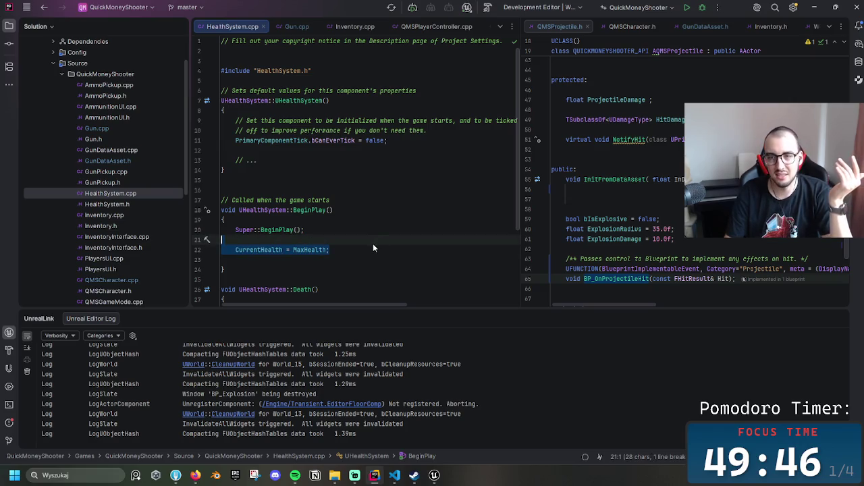
Show HealthSystem.h in the right pane and compare the MaxHealth and Death declarations with the source
left_click(829, 27)
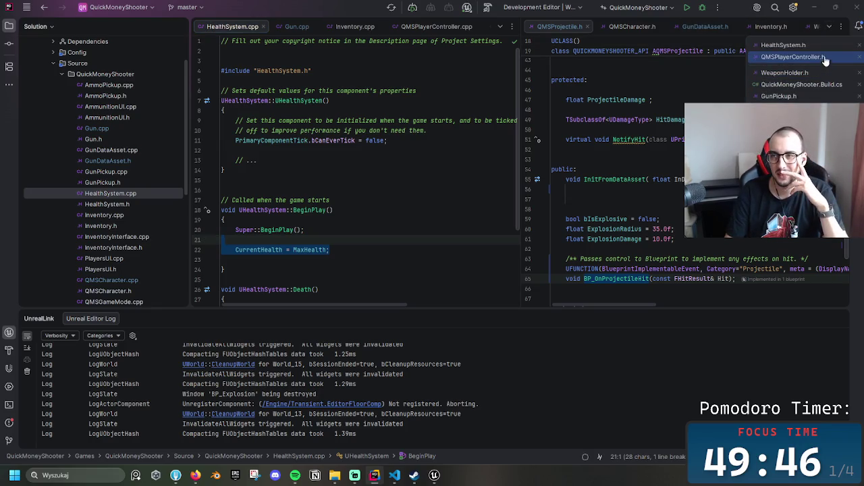
left_click(820, 47)
left_click(623, 213)
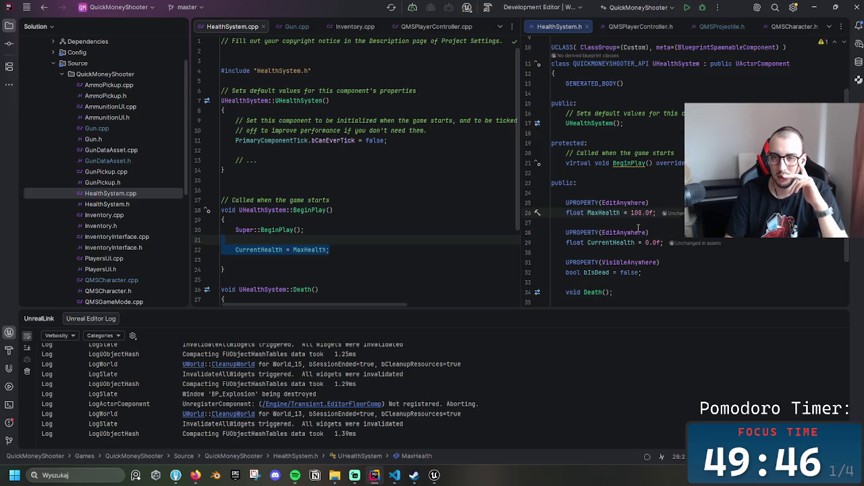
left_click(618, 292)
scroll(330, 250, "down", 2)
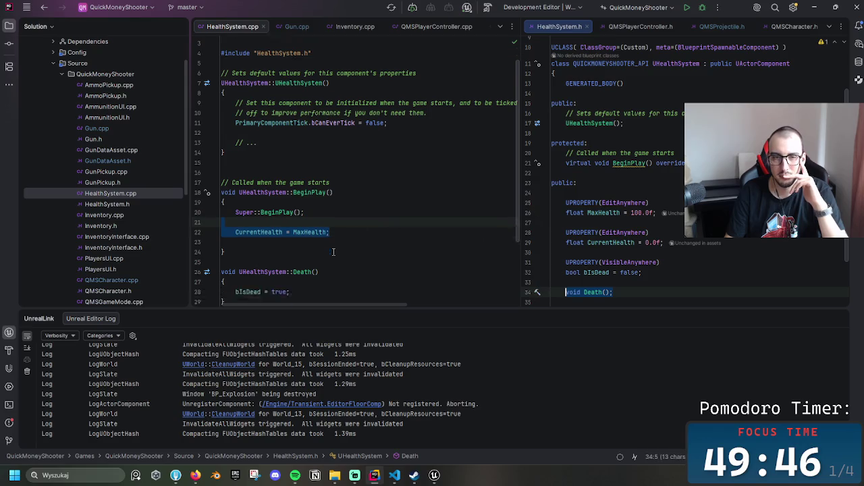
left_click(314, 277)
left_click(374, 270)
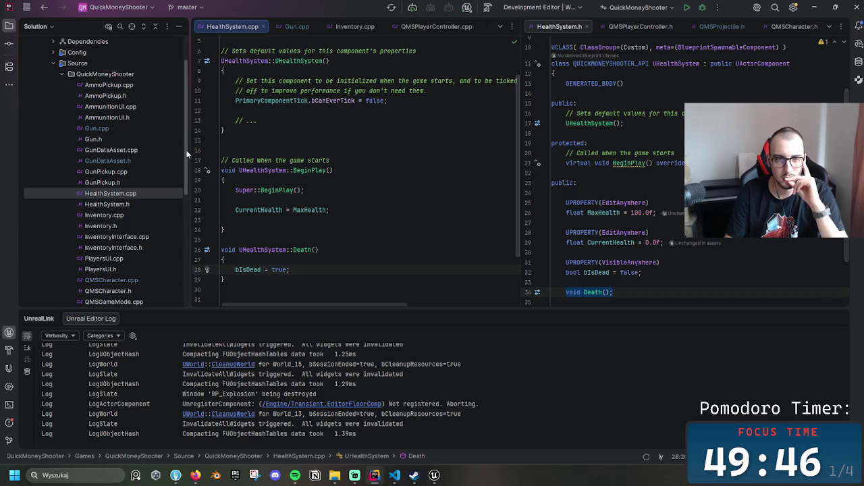
left_click(421, 239)
key("ctrl+w")
key("ctrl+w")
key("ctrl+w")
key("Right")
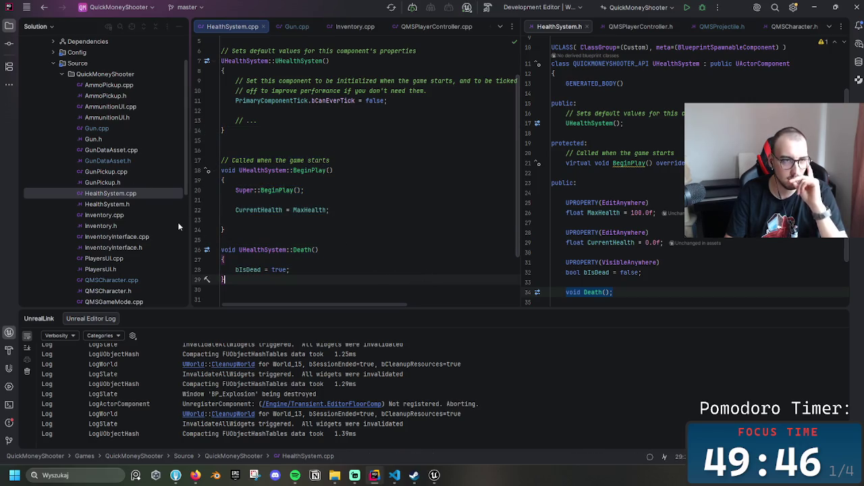
Open QMSCharacter.cpp from the Solution tree
left_click(89, 181)
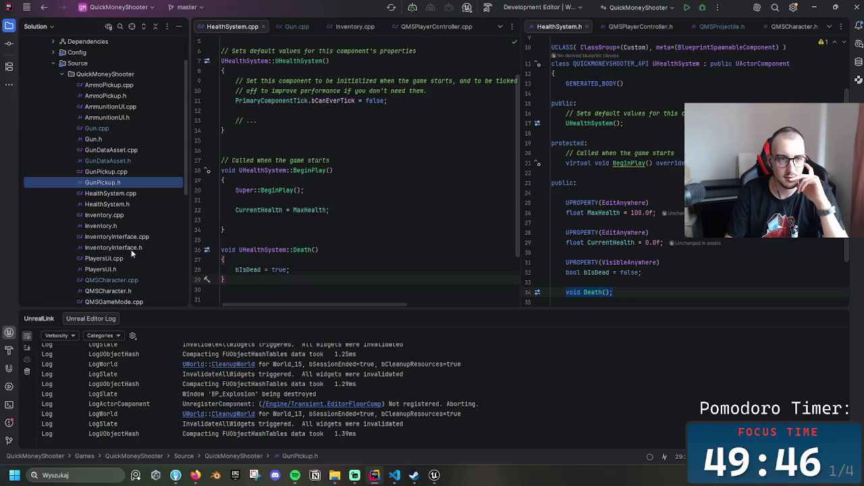
scroll(132, 252, "down", 2)
double_click(125, 238)
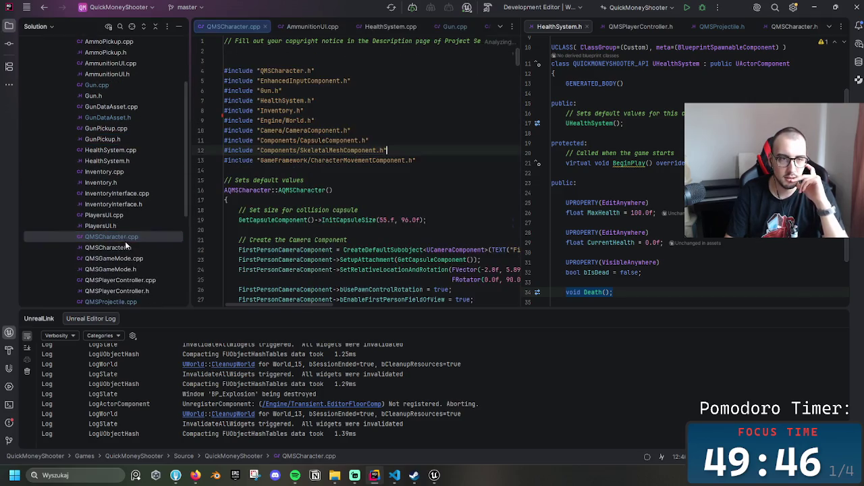
Show QMSCharacter.h in the right pane with the caret on the OnDeath declaration
left_click(127, 246)
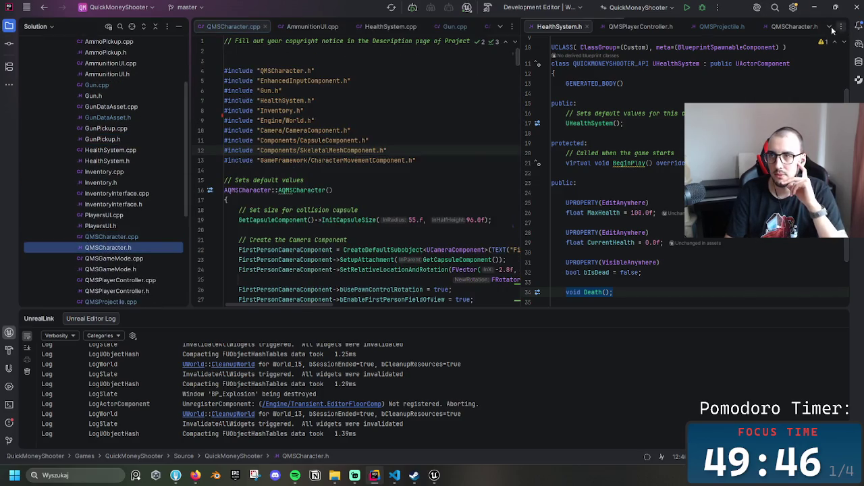
left_click(791, 27)
left_click(648, 157)
scroll(661, 181, "up", 2)
left_click(598, 257)
Delete the to-do comment inside OnDeath, then restore it with Ctrl+Z
left_click_drag(514, 63, 517, 293)
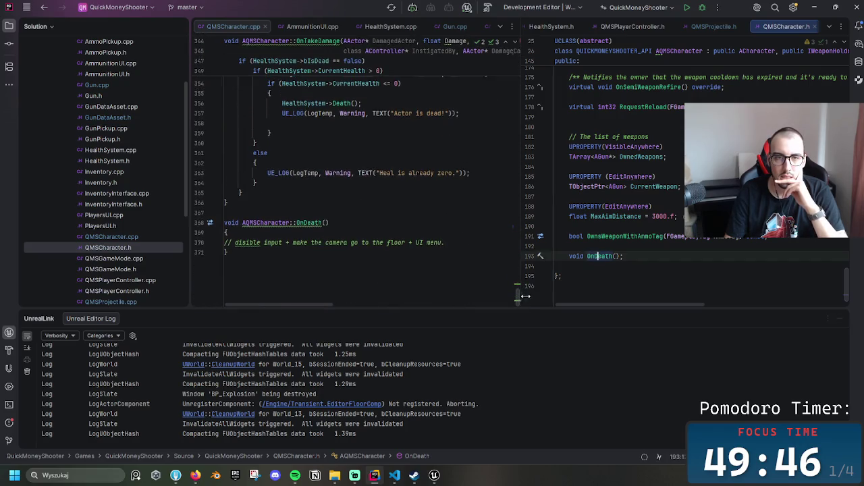
left_click_drag(489, 236, 312, 228)
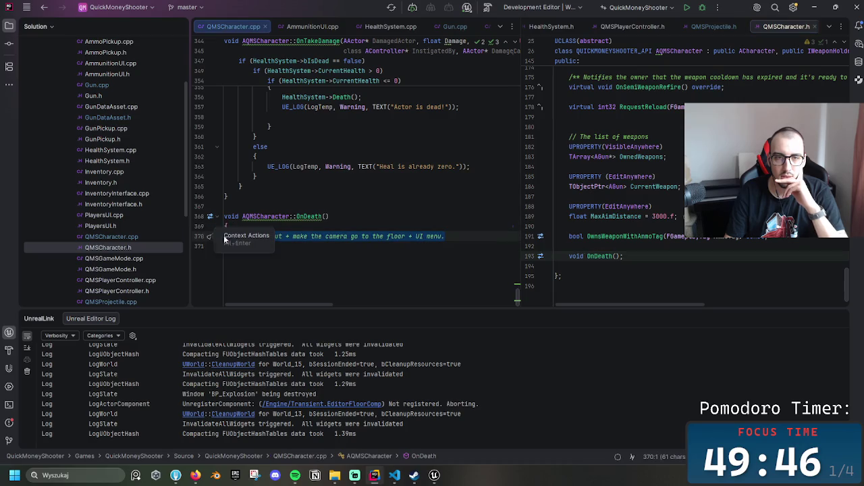
key("BackSpace")
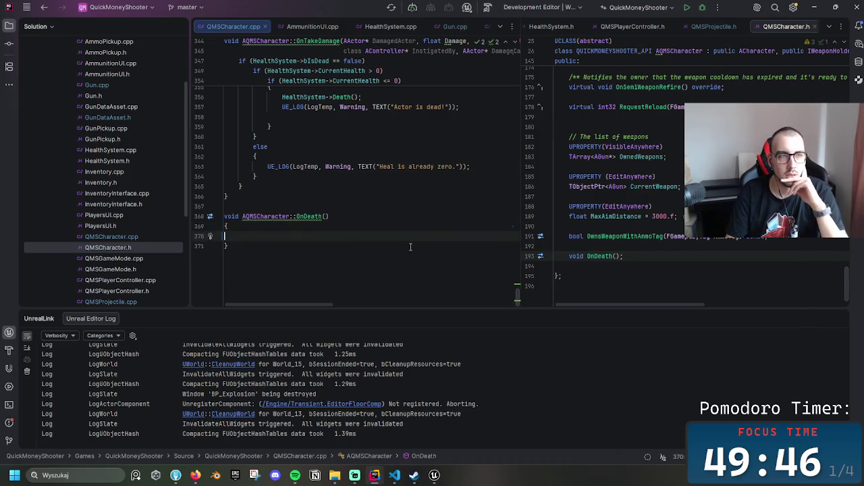
left_click(331, 227)
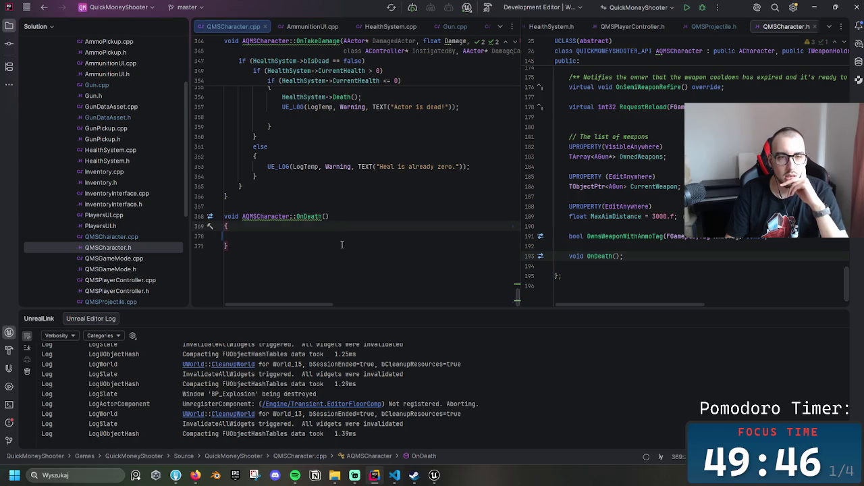
key("ctrl+z")
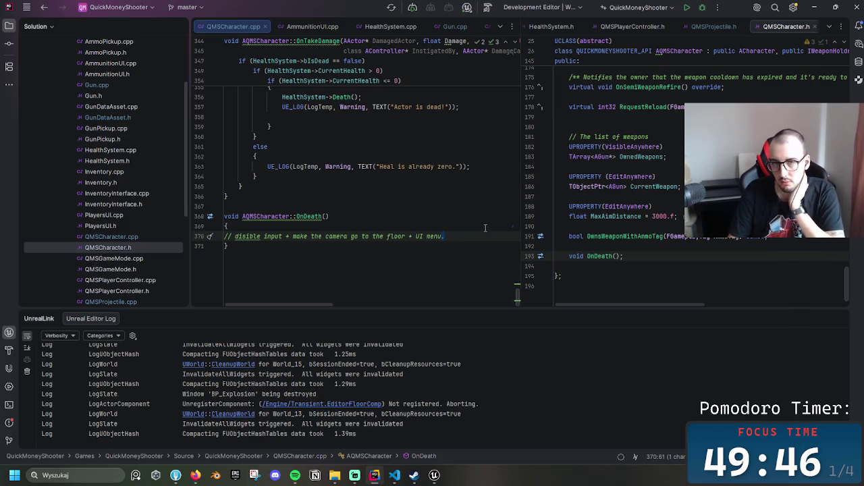
key("ctrl+z")
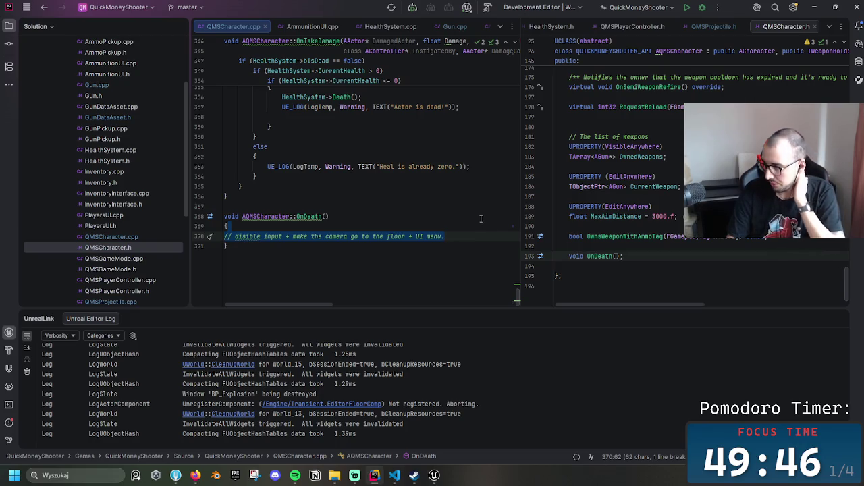
left_click(460, 236)
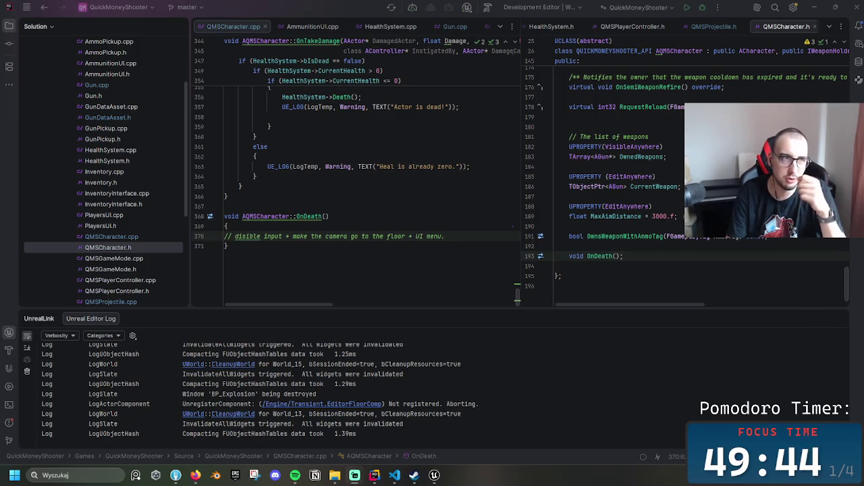
left_click(426, 236)
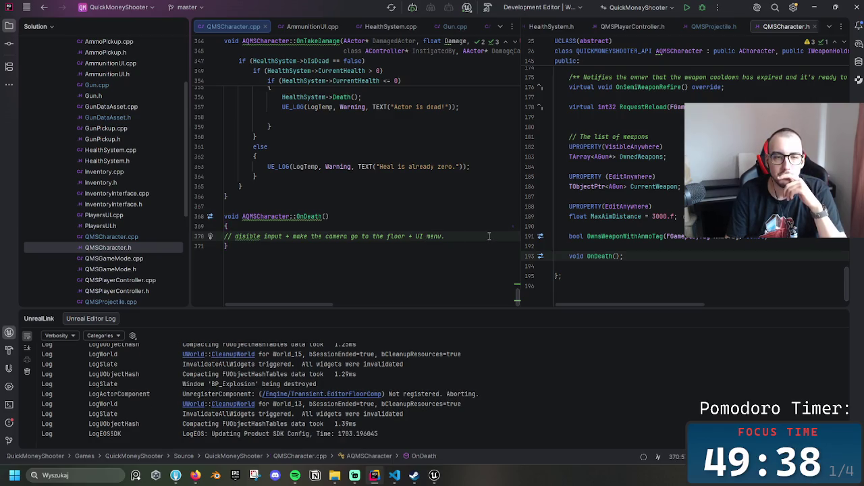
Back in Unreal, add a C++ class with parent UserWidget named DeathUI and create it
left_click(434, 476)
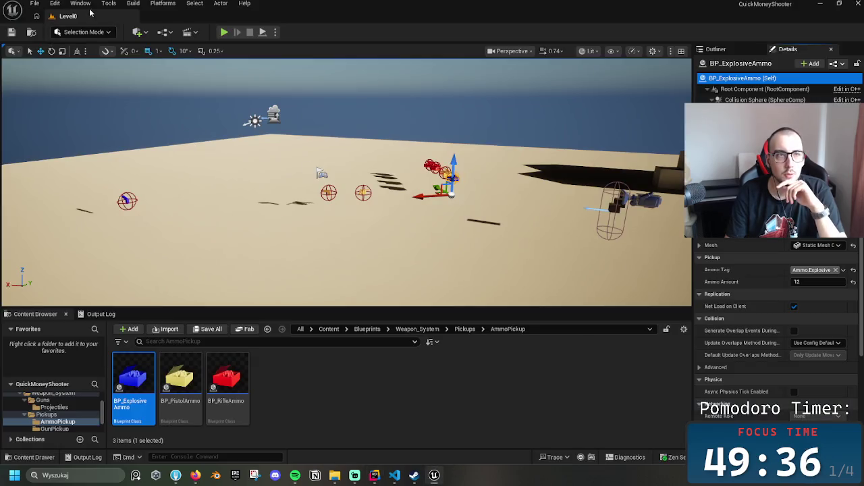
left_click(94, 4)
left_click(135, 38)
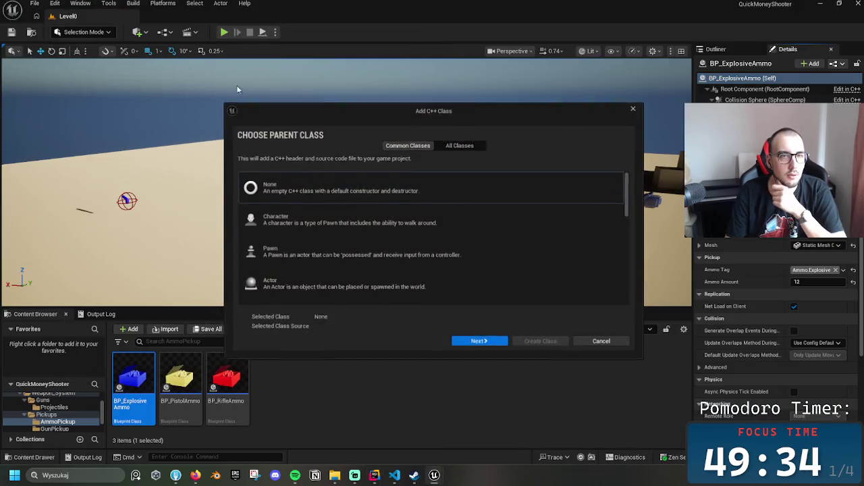
left_click(473, 146)
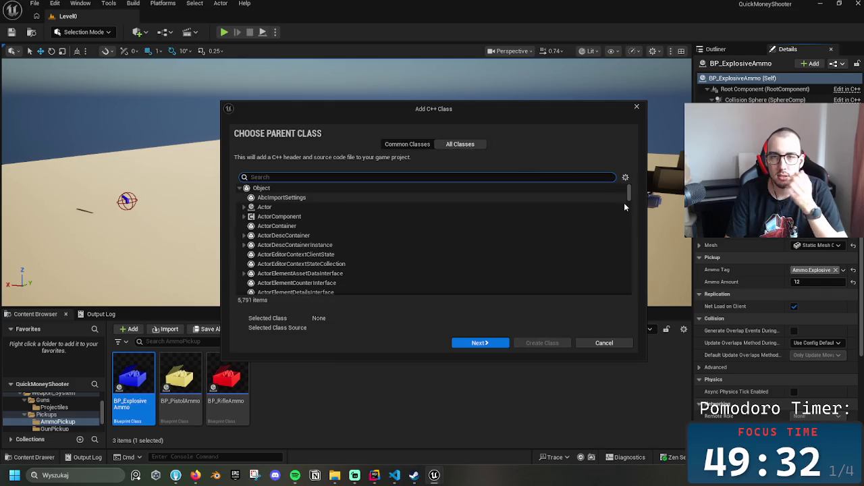
type("user")
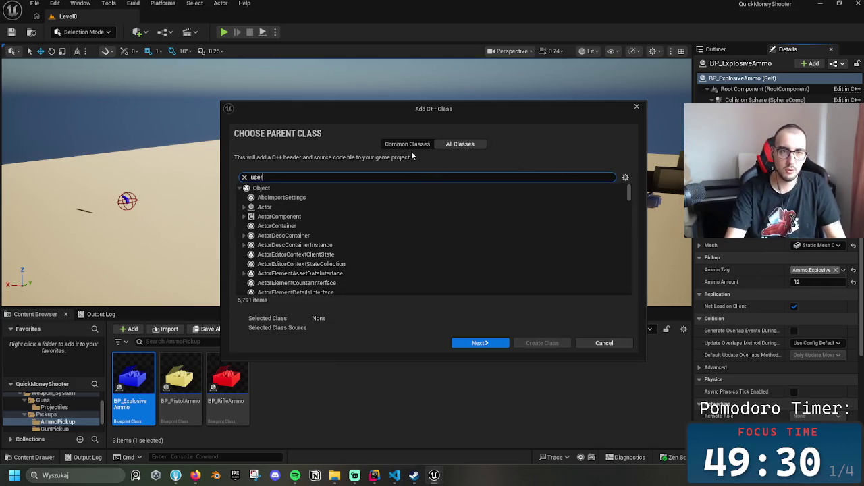
type(" wod")
type("dge")
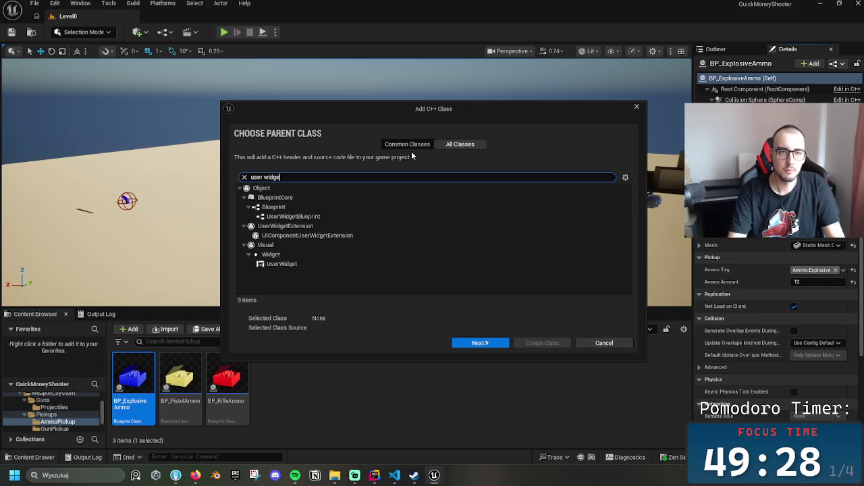
left_click(352, 263)
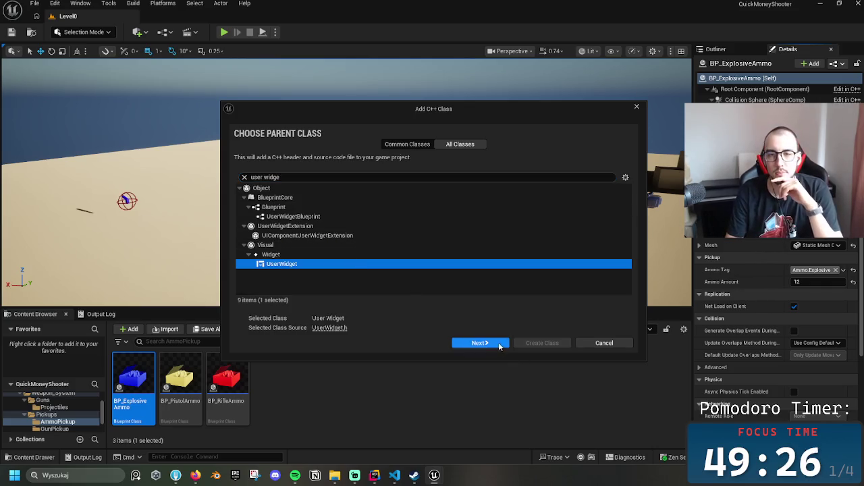
left_click(481, 341)
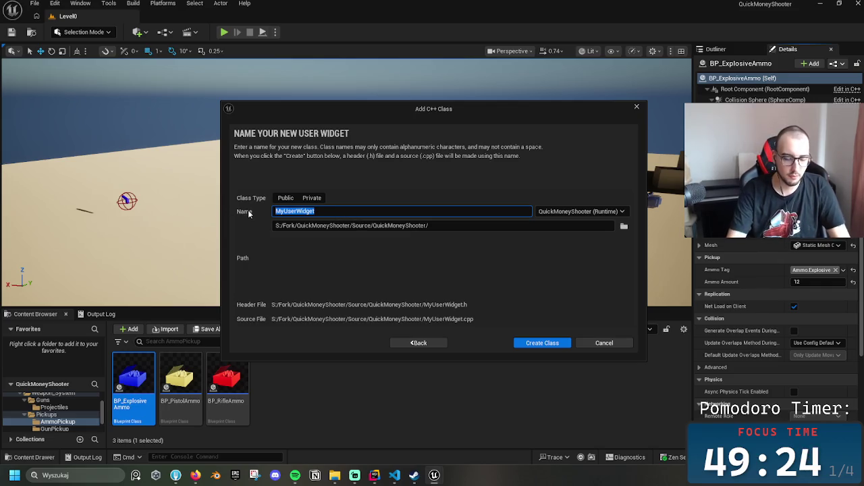
type("DeathUI")
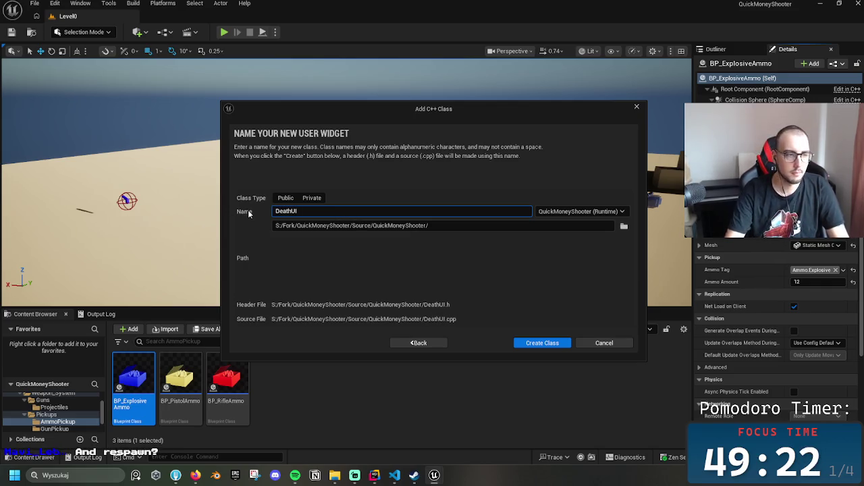
left_click(449, 284)
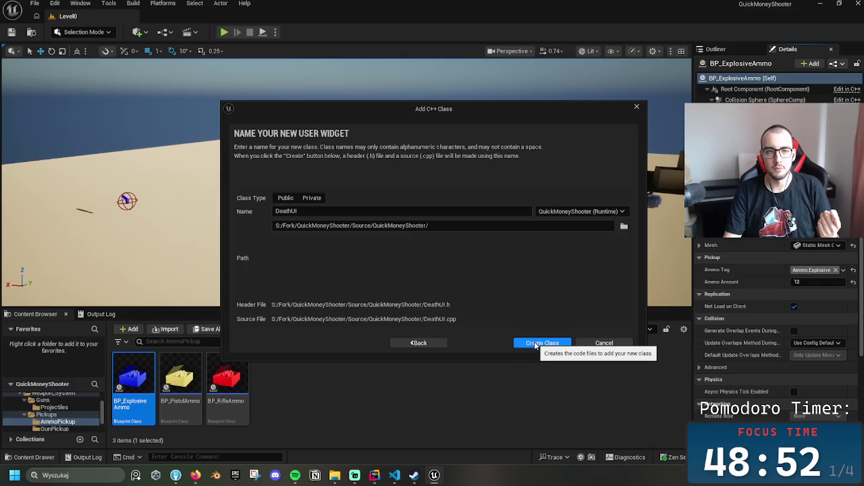
left_click(535, 345)
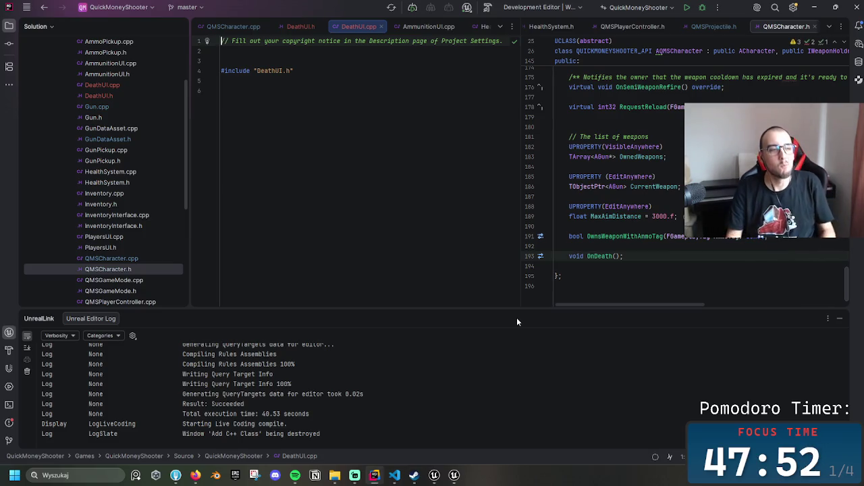
Move DeathUI.h beside DeathUI.cpp, unfold its #include block and add blank lines in UDeathUI
left_click(447, 152)
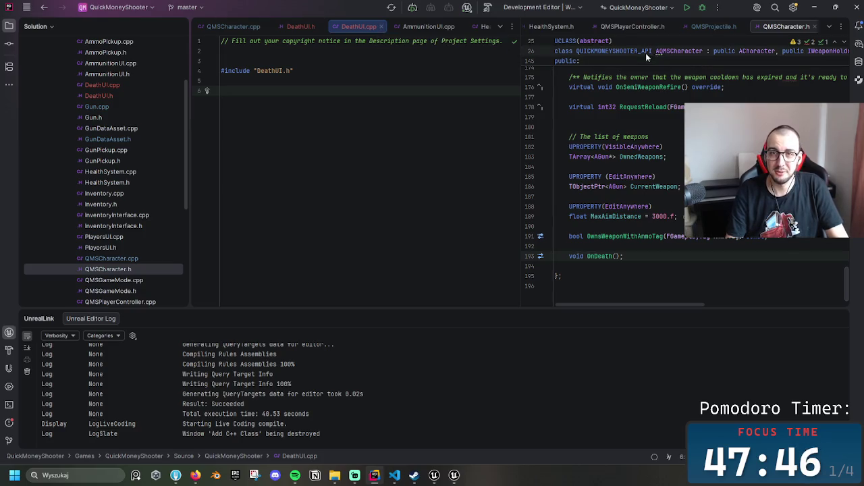
mouse_move(301, 27)
left_mouse_down()
mouse_move(633, 22)
mouse_move(619, 33)
left_mouse_up()
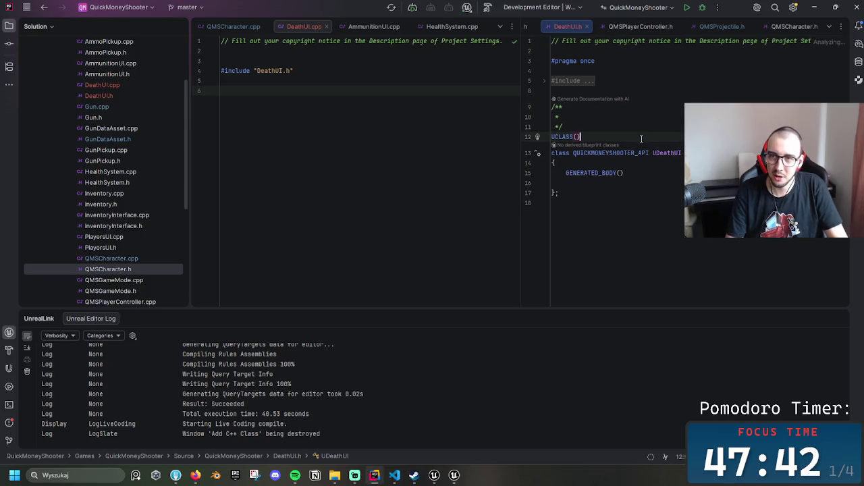
left_click(644, 183)
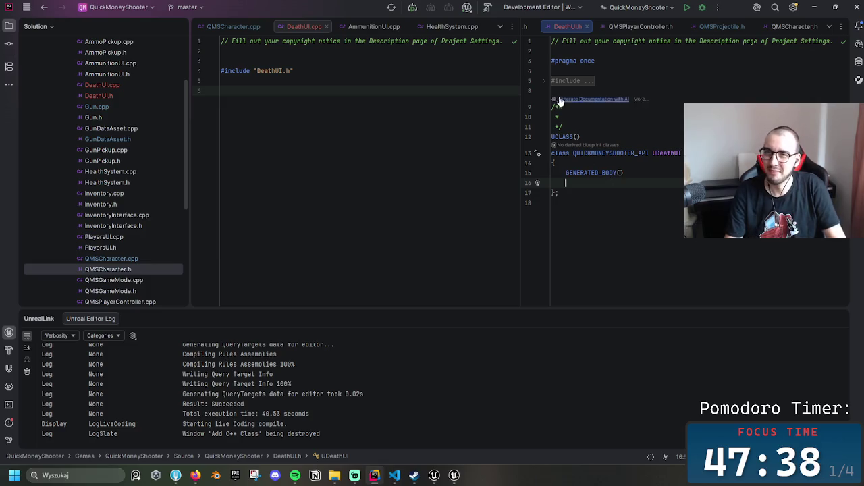
left_click(545, 81)
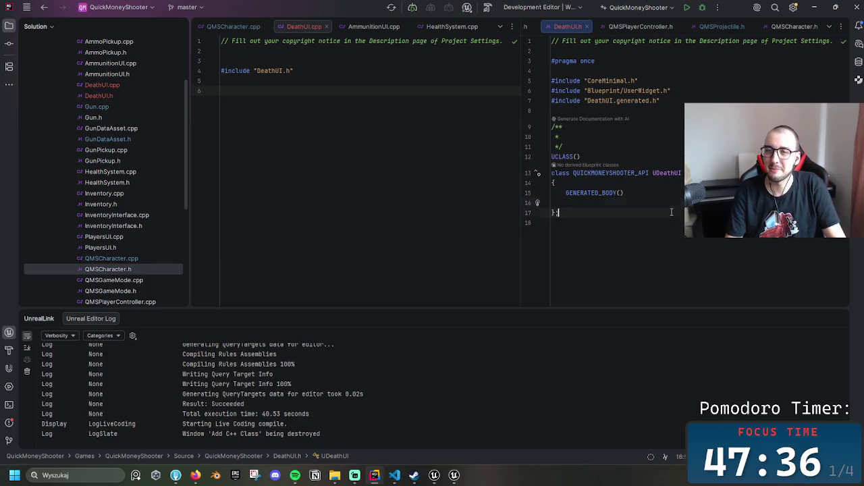
key("Return")
key("Return")
left_click(616, 215)
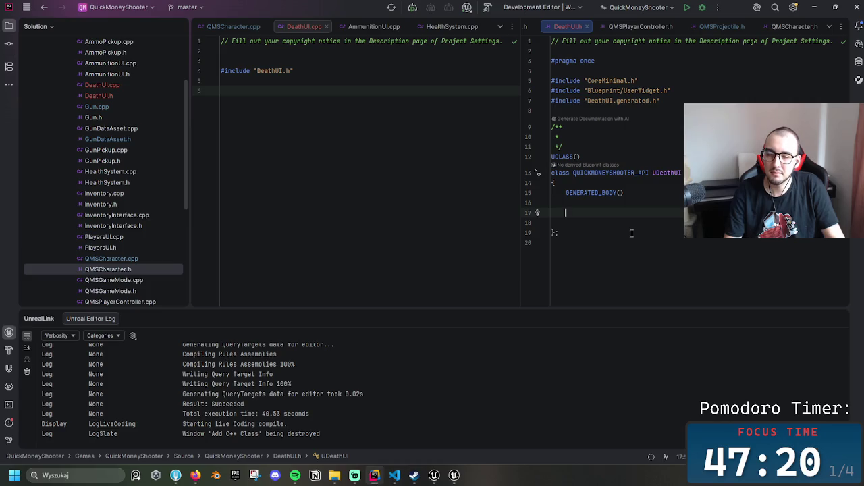
scroll(122, 94, "up", 2)
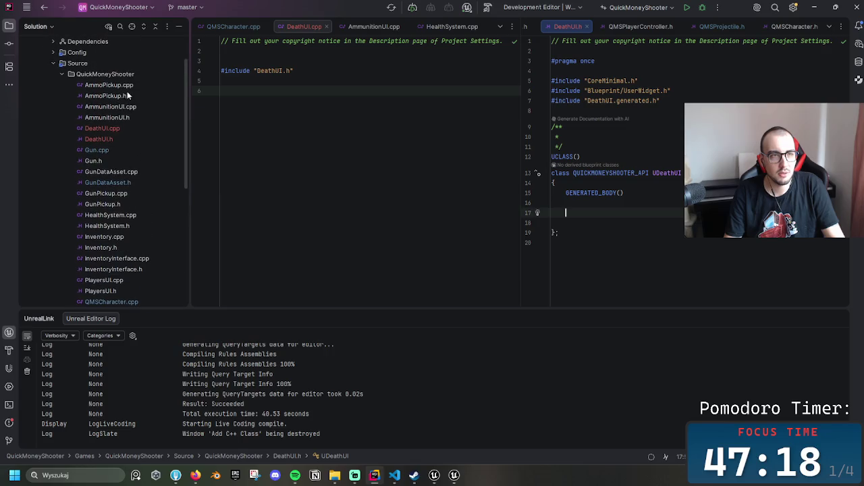
Open AmmunitionUI.h and select its block of UFUNCTION declarations
double_click(130, 119)
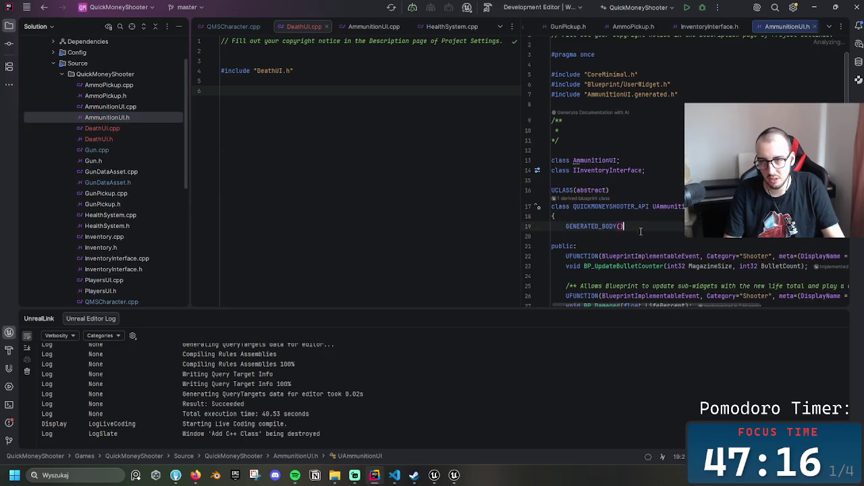
scroll(643, 259, "down", 1)
mouse_move(552, 147)
left_mouse_down()
mouse_move(608, 209)
mouse_move(674, 240)
left_mouse_up()
key("shift+Up")
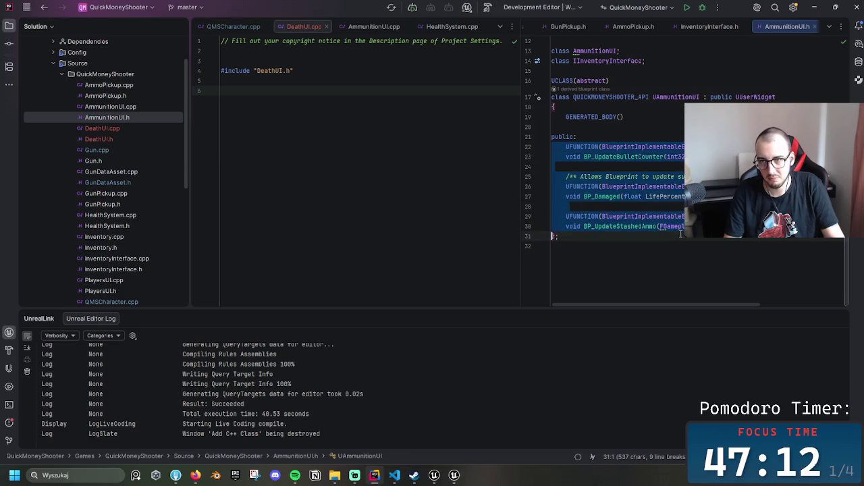
key("shift+Up")
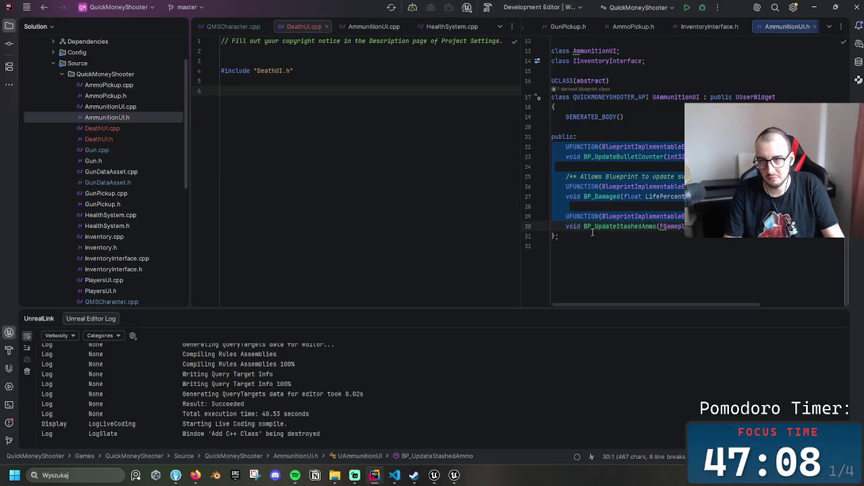
Step through the BP_UpdateBulletCounter, BP_Damaged and BP_UpdateStashedAmmo declarations
left_click(594, 208)
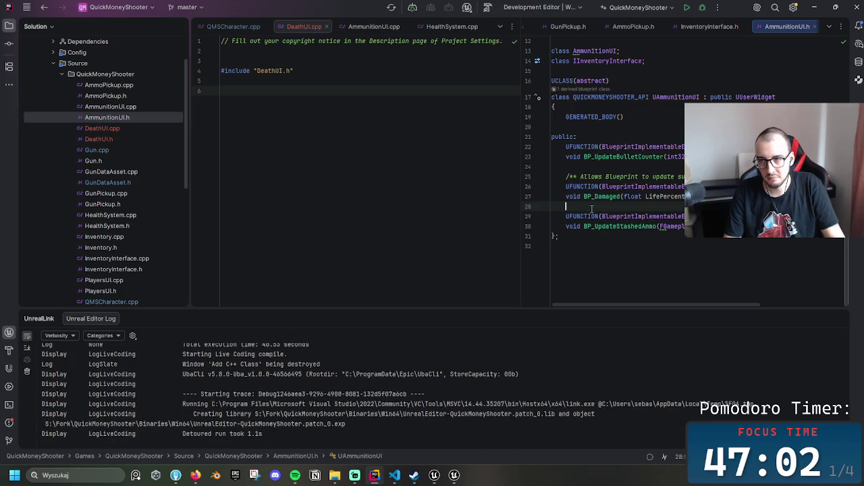
left_click(661, 157)
left_click(635, 196)
left_click(648, 225)
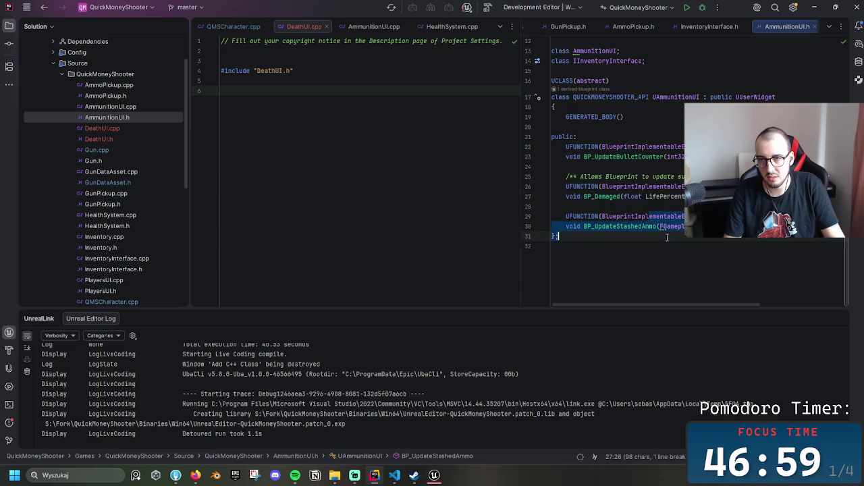
left_click(631, 270)
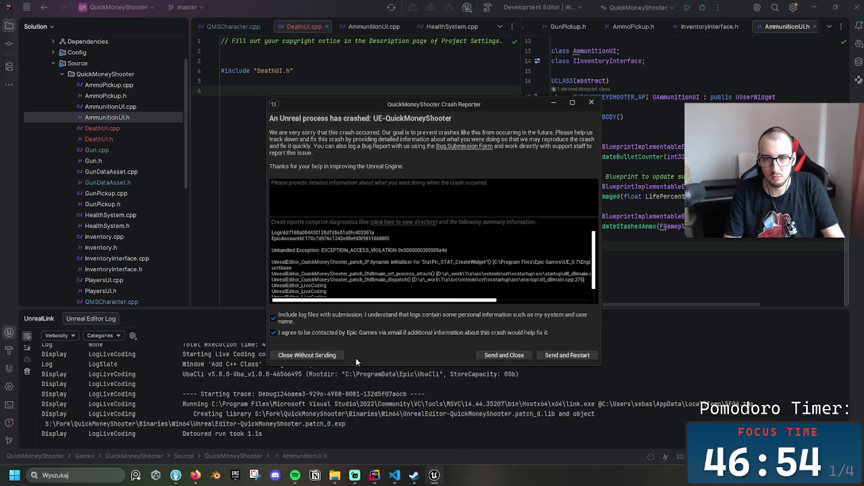
Close the crash report without sending, then rebuild QuickMoneyShooterEditor until it succeeds
left_click(320, 354)
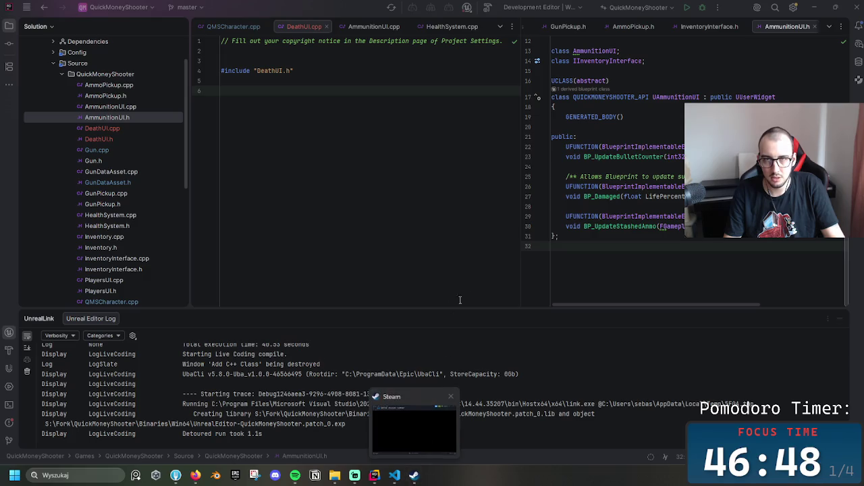
left_click(667, 177)
left_click(485, 10)
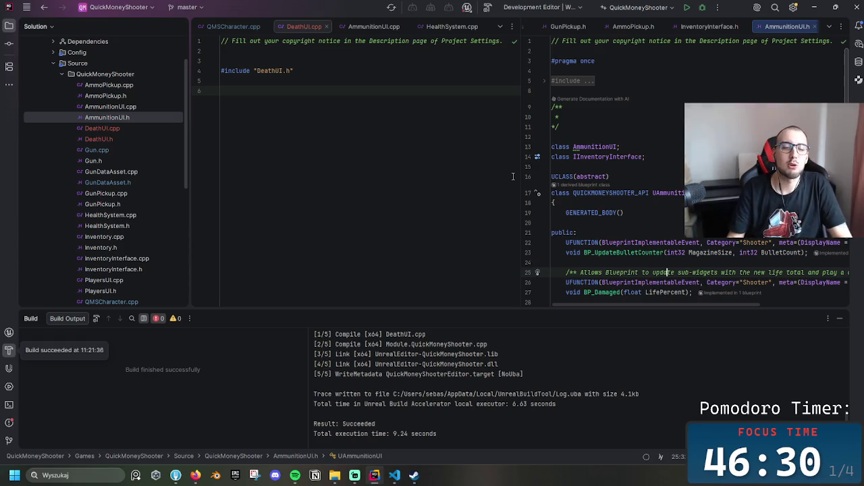
left_click(335, 476)
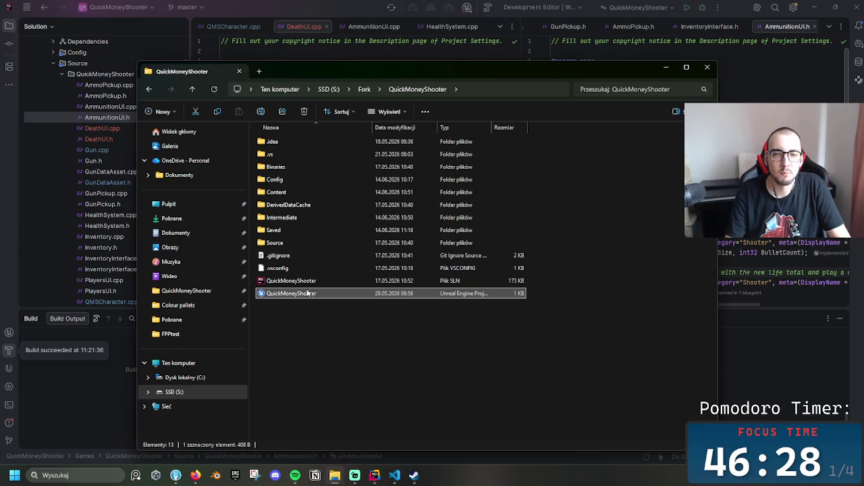
Minimize File Explorer once the QuickMoneyShooter project has been launched
left_click(664, 69)
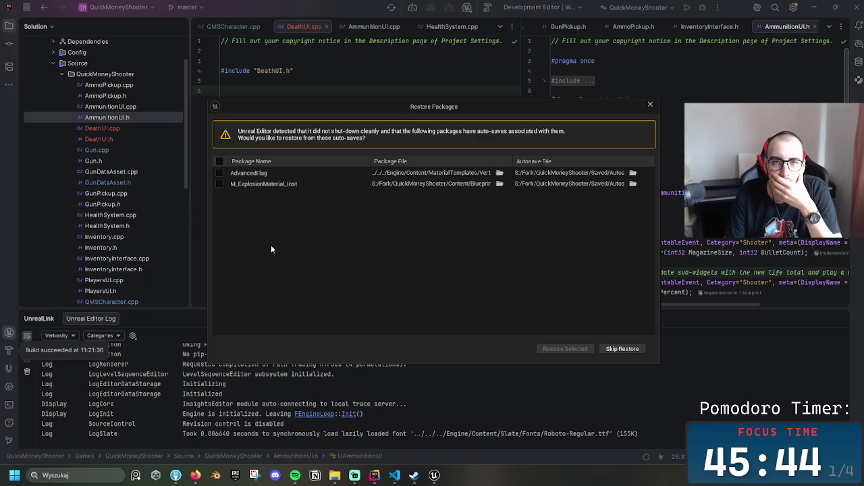
Toggle the AdvancedFlag and M_ExplosionMaterial_Inst checkboxes, then choose Skip Restore
left_click(220, 173)
left_click(221, 184)
left_click(221, 172)
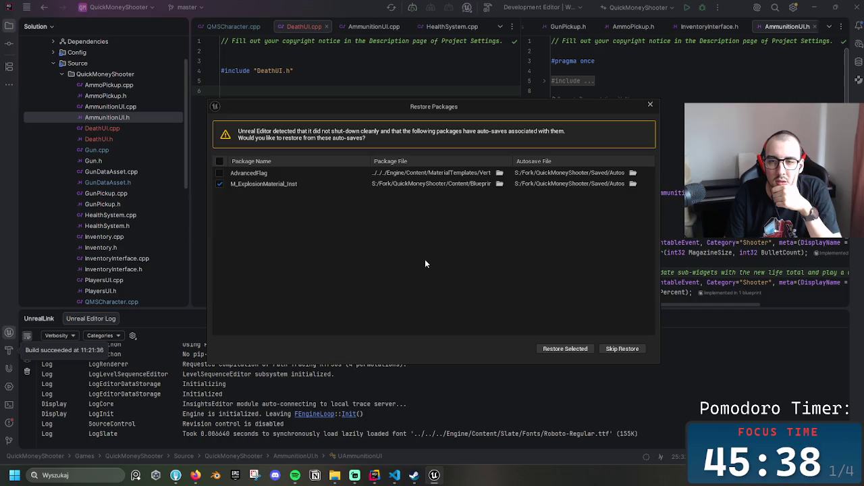
left_click(623, 349)
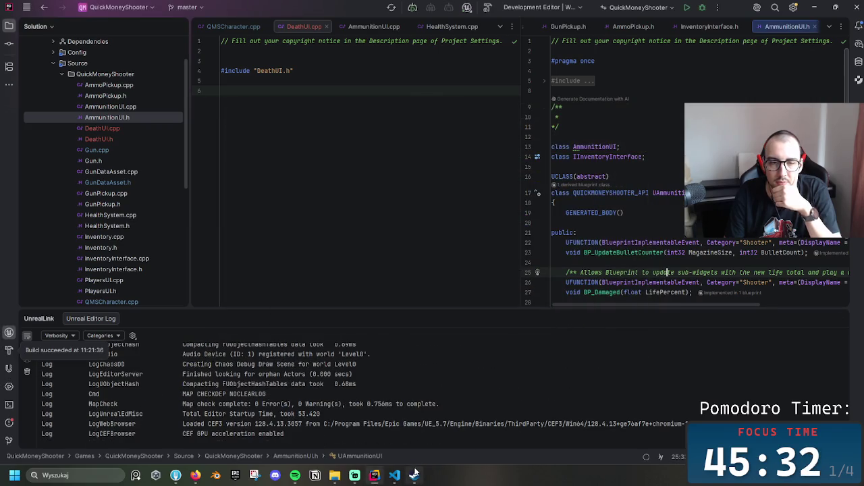
mouse_move(414, 475)
mouse_move(435, 429)
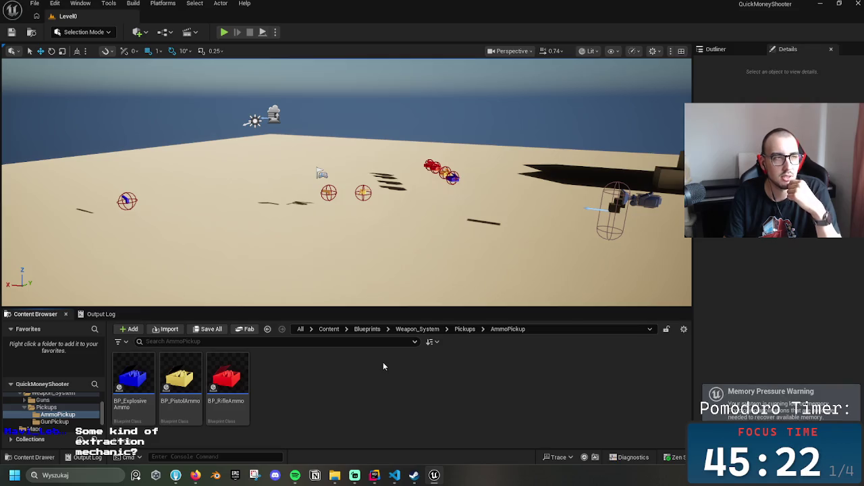
Select the floor cube in Level0 and turn the view right across the level
left_click(416, 228)
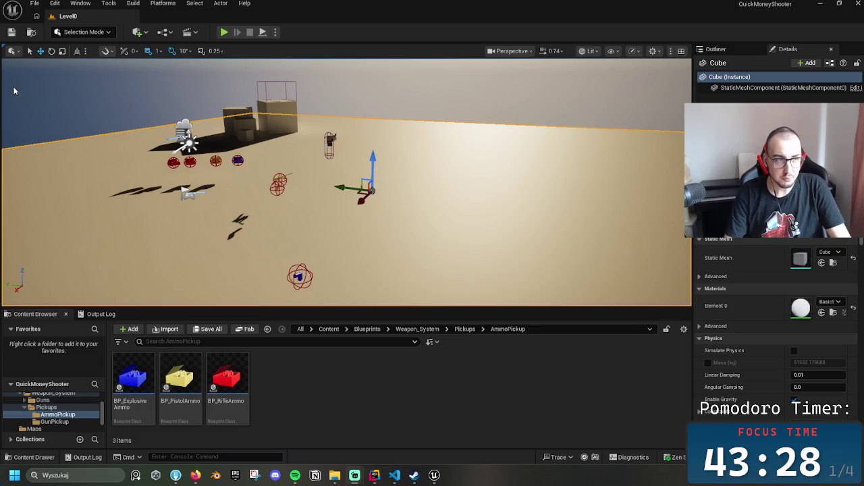
left_click_drag(448, 187, 475, 189)
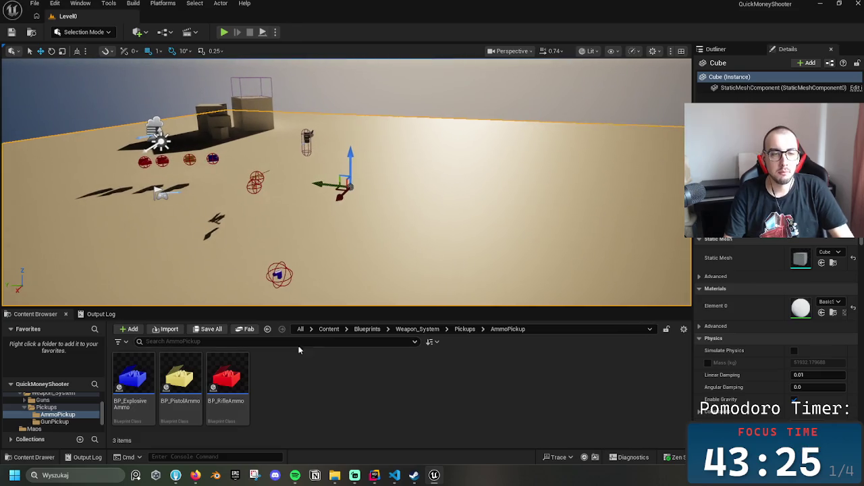
left_click(464, 329)
mouse_move(446, 297)
left_mouse_down()
mouse_move(402, 297)
mouse_move(422, 297)
mouse_move(419, 287)
left_mouse_up()
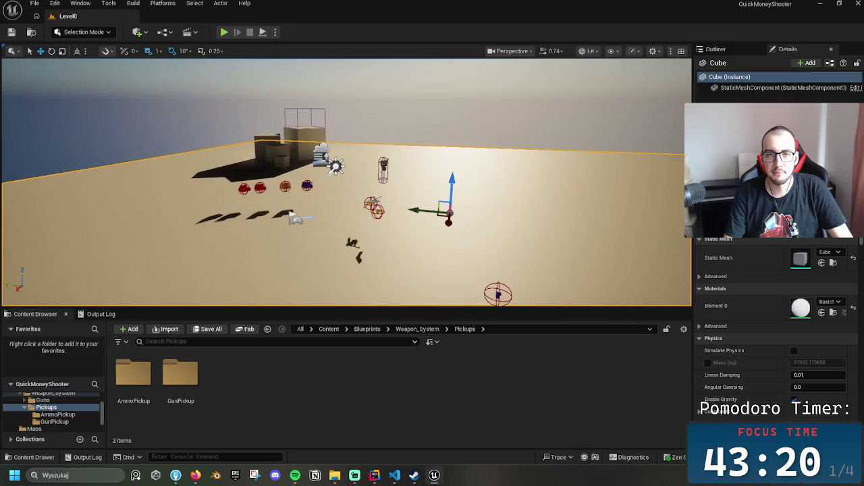
left_click(373, 207)
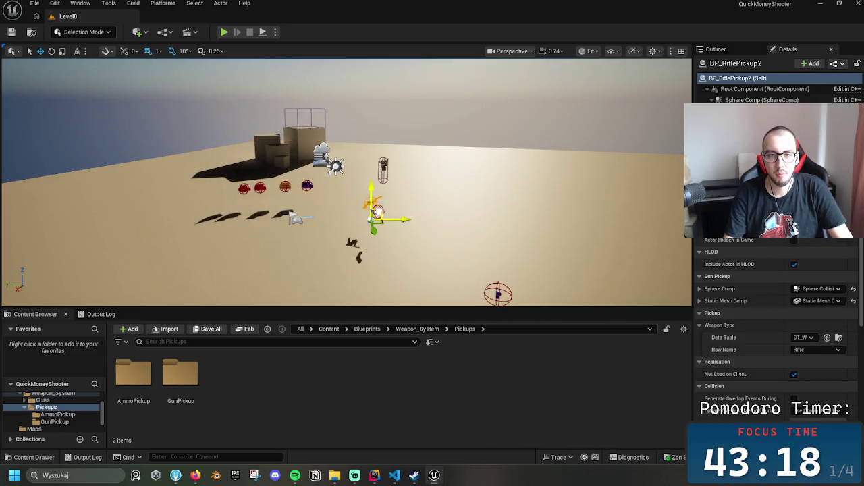
mouse_move(431, 217)
left_mouse_down()
mouse_move(529, 227)
mouse_move(513, 216)
mouse_move(540, 218)
mouse_move(500, 216)
mouse_move(561, 217)
mouse_move(493, 216)
mouse_move(533, 218)
mouse_move(519, 216)
mouse_move(513, 237)
left_mouse_up()
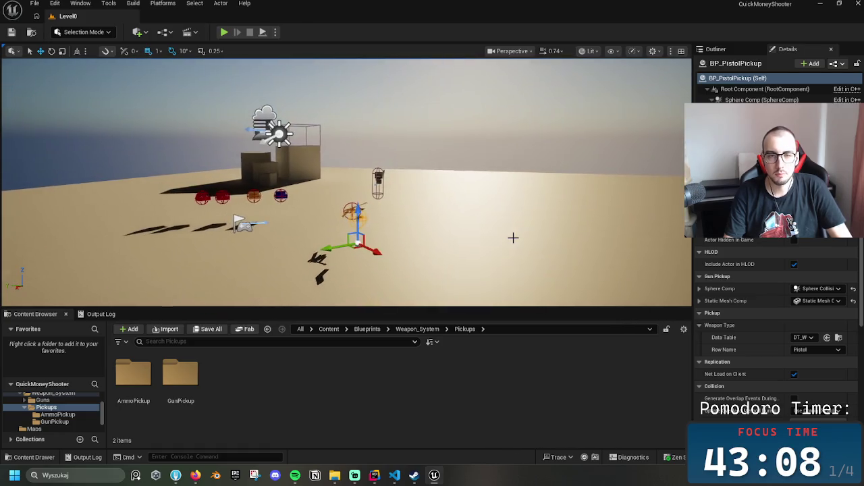
left_click(409, 330)
left_click(368, 329)
left_click(221, 378)
double_click(220, 379)
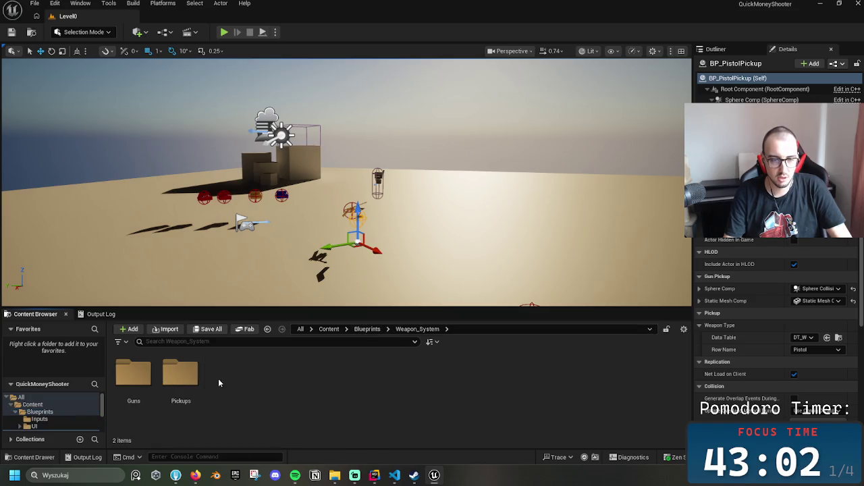
left_click(367, 329)
left_click(239, 375)
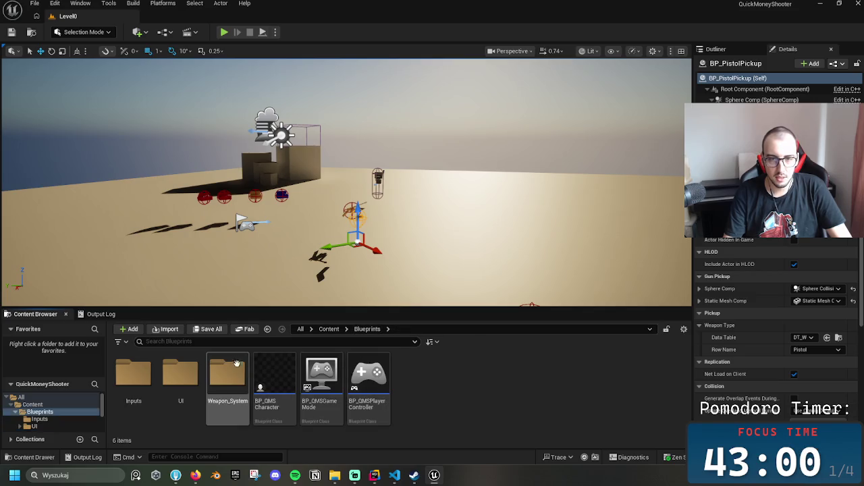
left_click_drag(283, 277, 300, 257)
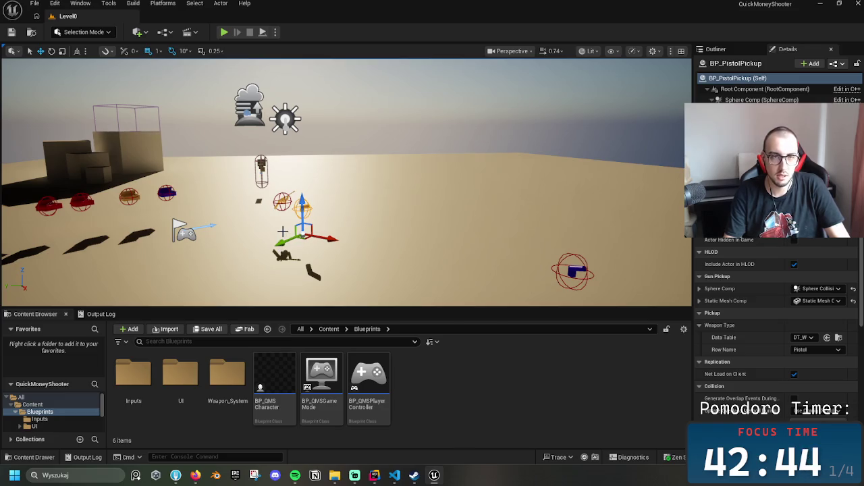
Select the DirectionalLight and rotate the viewport camera to look across the level
left_click(285, 119)
left_click_drag(285, 119, 162, 121)
left_click_drag(339, 154, 366, 160)
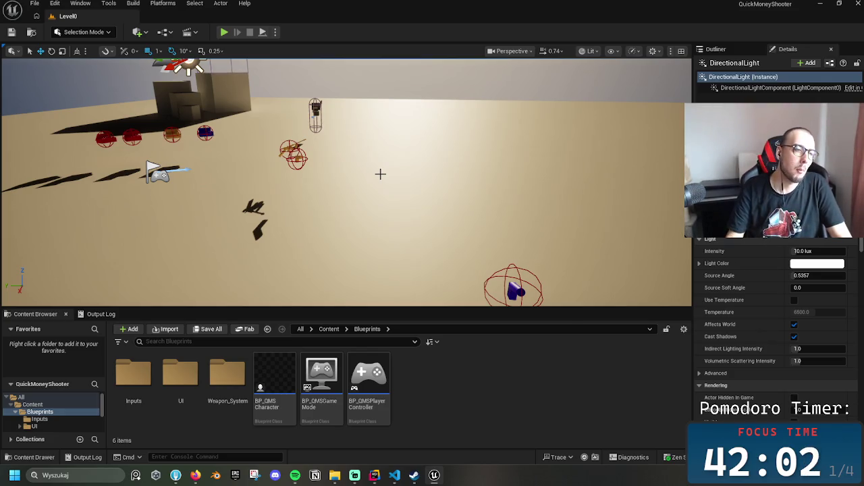
Fly the viewport camera left and closer toward the directional light
mouse_move(377, 177)
left_mouse_down()
mouse_move(383, 180)
mouse_move(372, 178)
left_mouse_up()
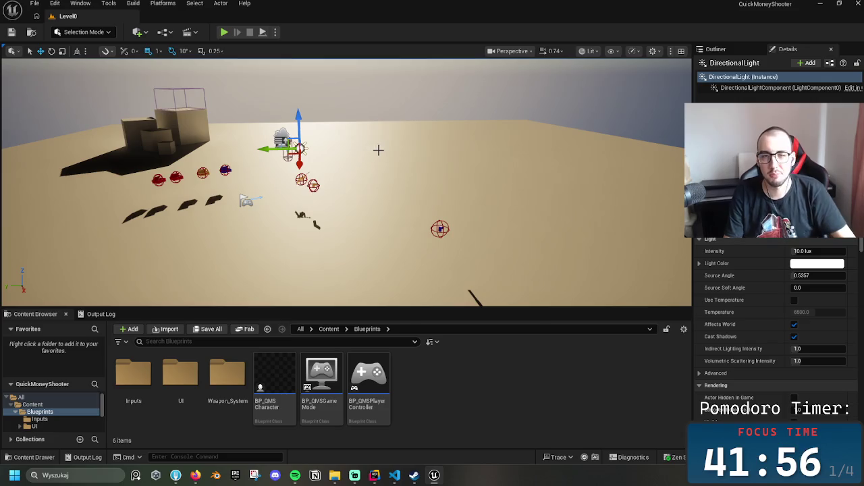
left_click_drag(457, 148, 475, 137)
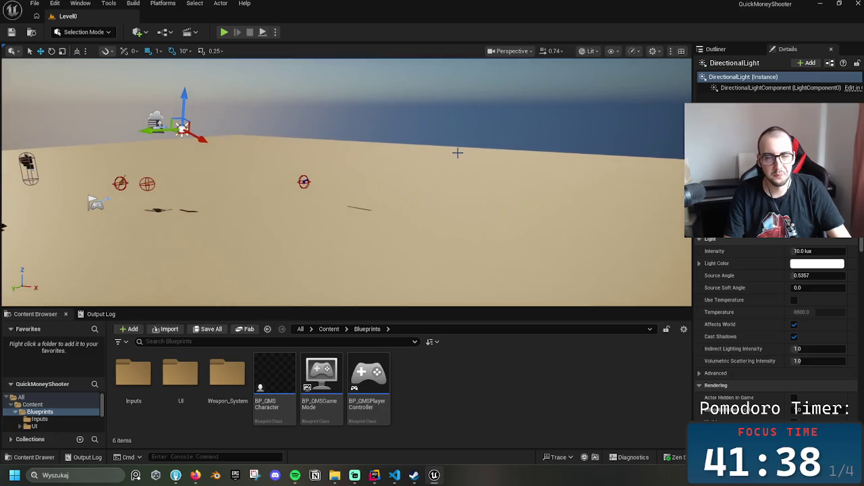
key("a")
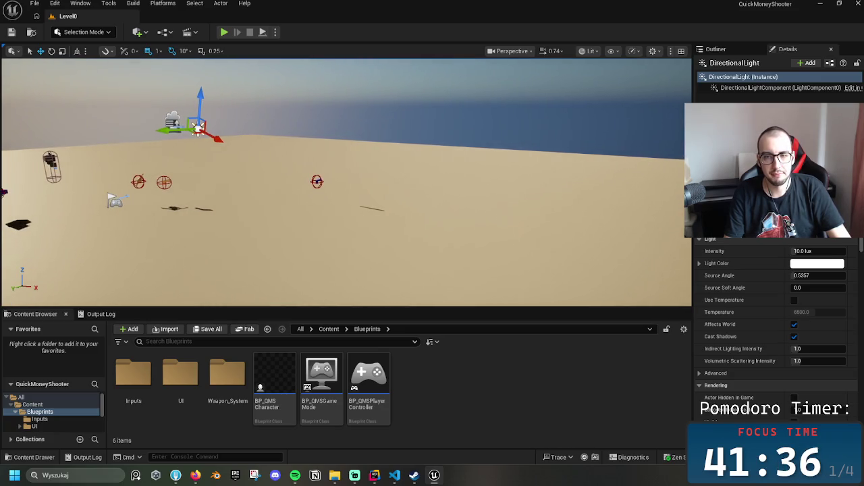
key("a")
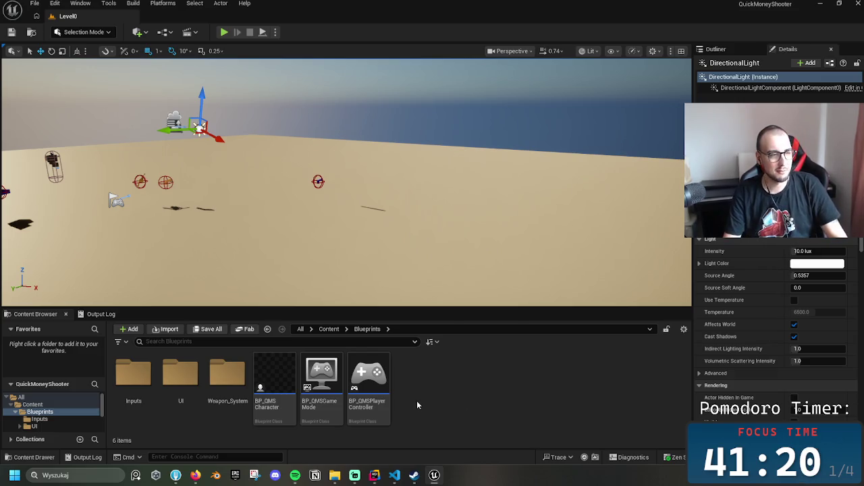
key("Right")
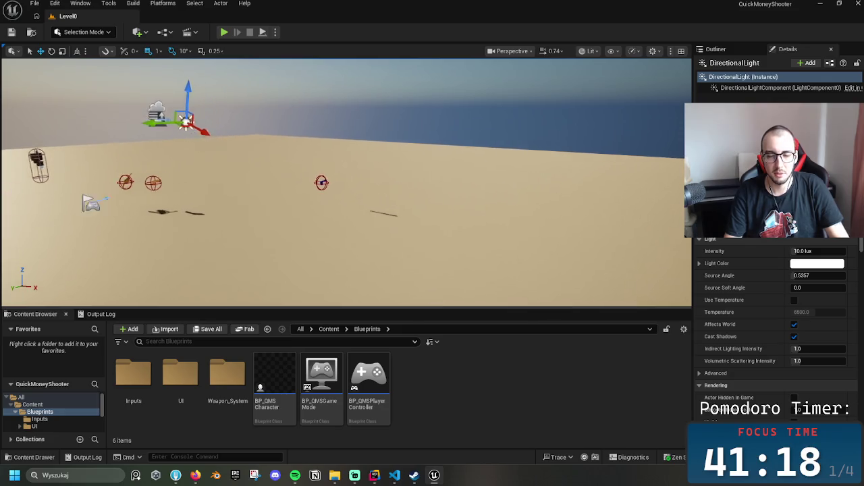
Glance at DeathUI.cpp in Rider, then open the UI folder in the Content Browser
left_click(374, 476)
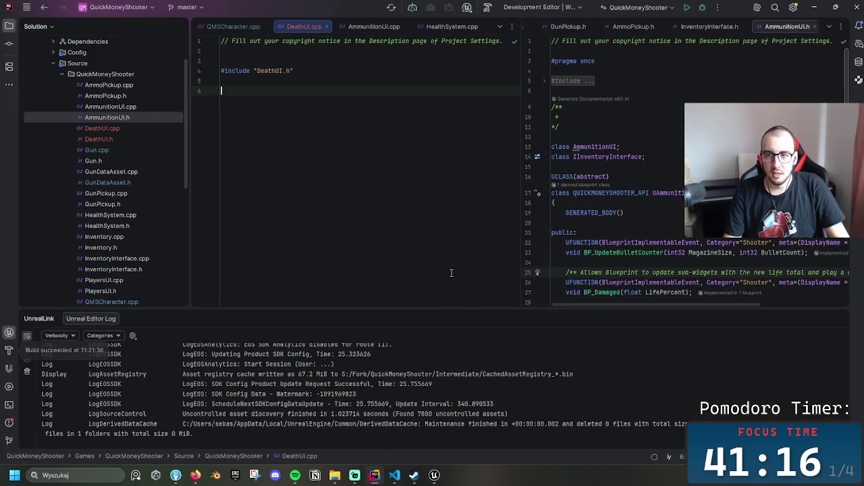
left_click(814, 6)
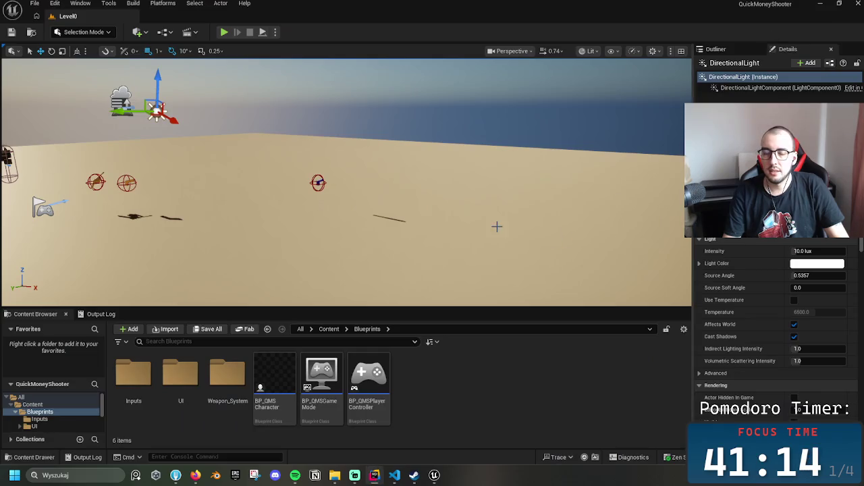
double_click(179, 374)
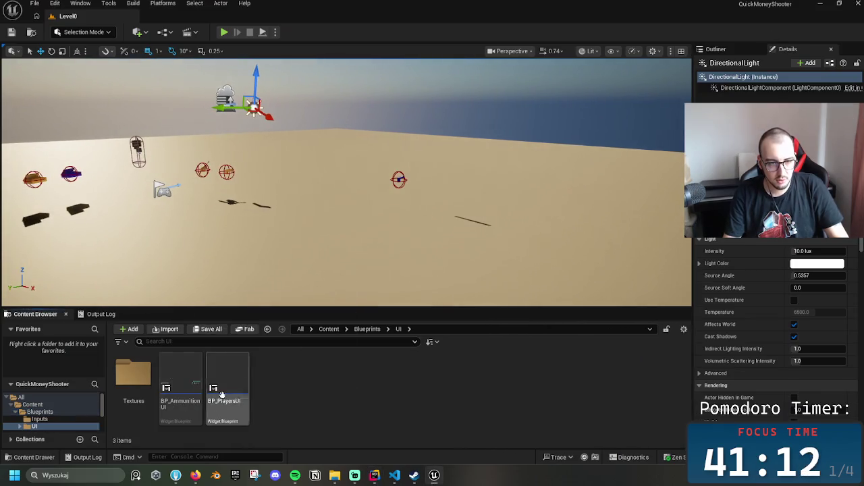
Create a Blueprint Class with DeathUI as parent, name it BP_Death, and open it
right_click(339, 395)
left_click(378, 131)
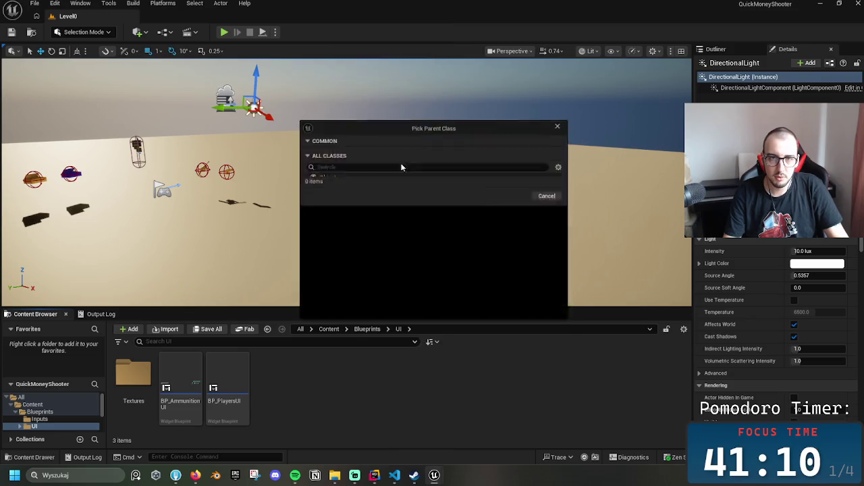
type("Deat")
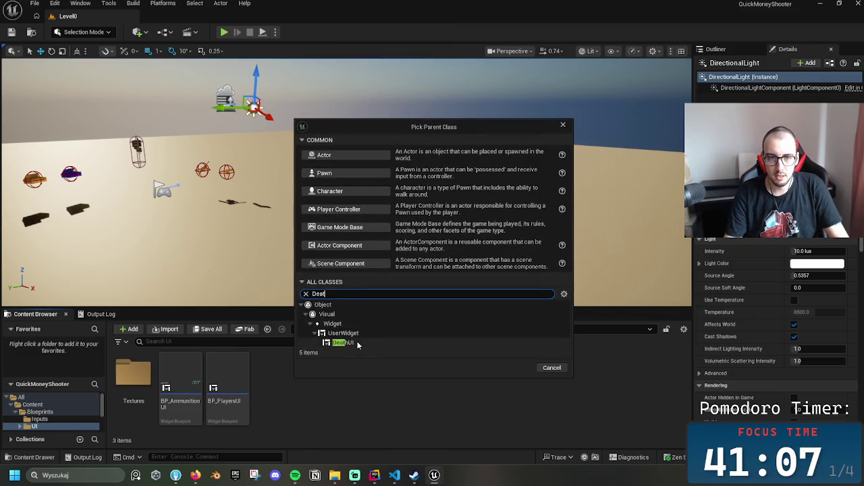
left_click(358, 343)
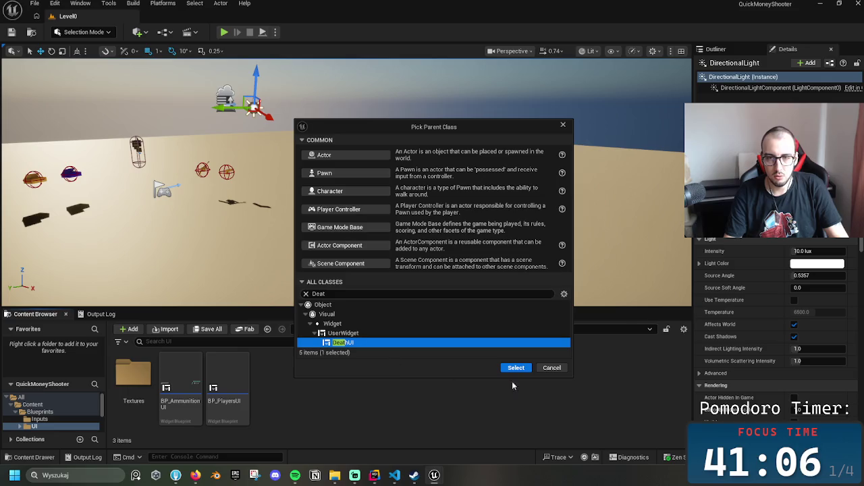
left_click(517, 368)
type("B")
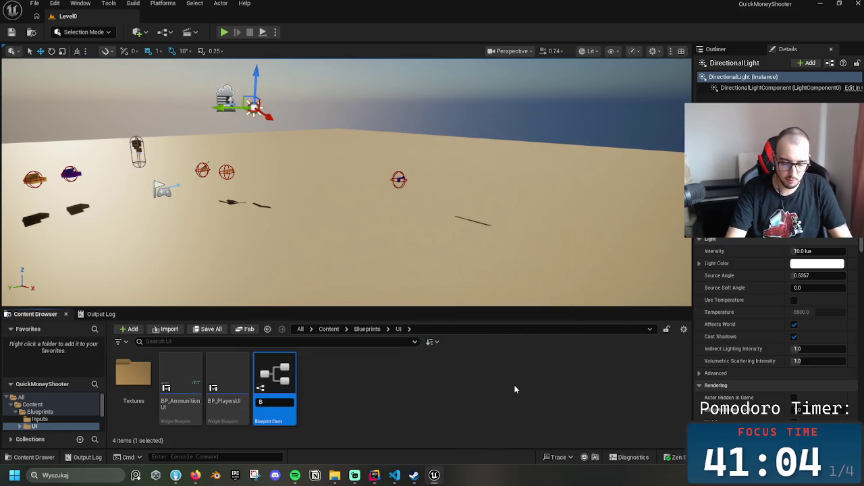
type("P_")
key("BackSpace")
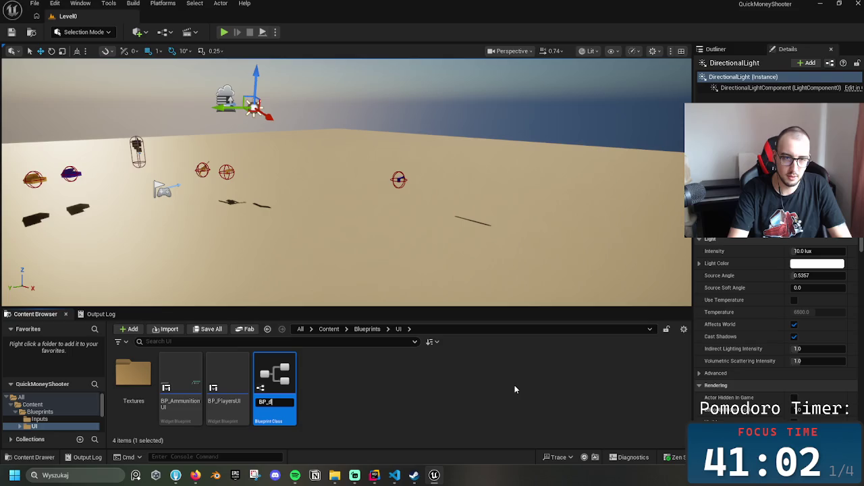
type("th")
key("Return")
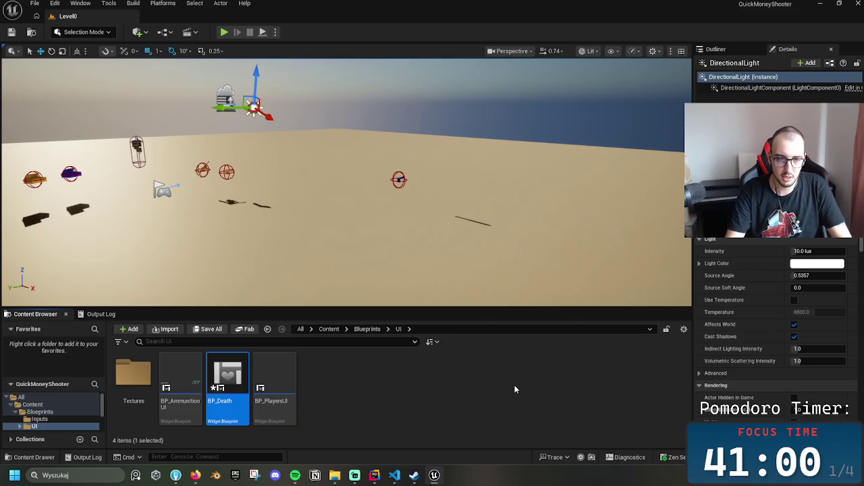
key("Return")
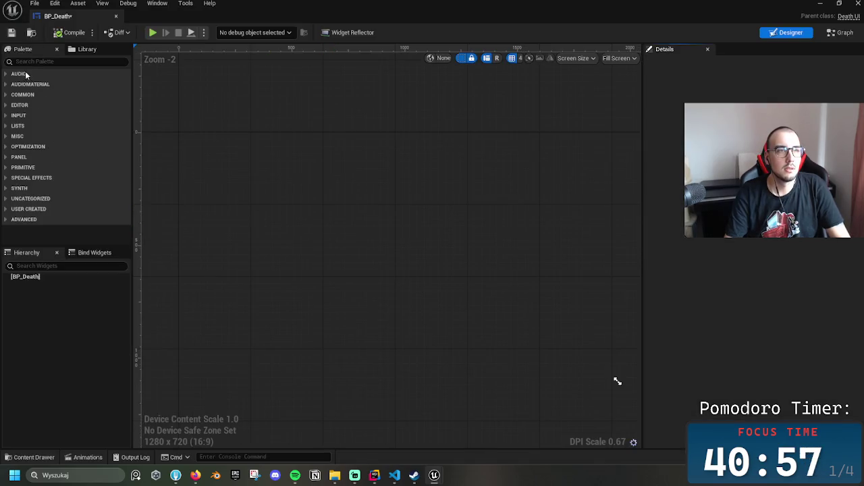
Add a Canvas Panel to BP_Death from the widget palette
left_click(27, 62)
type("can")
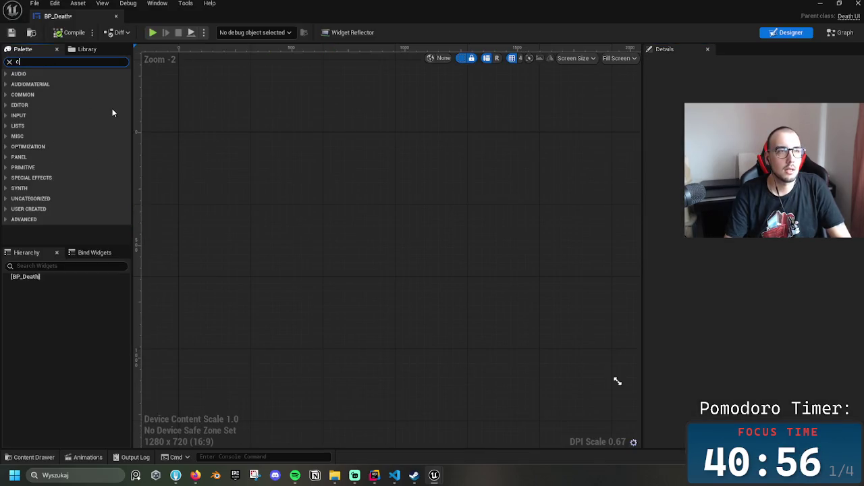
left_click(87, 86)
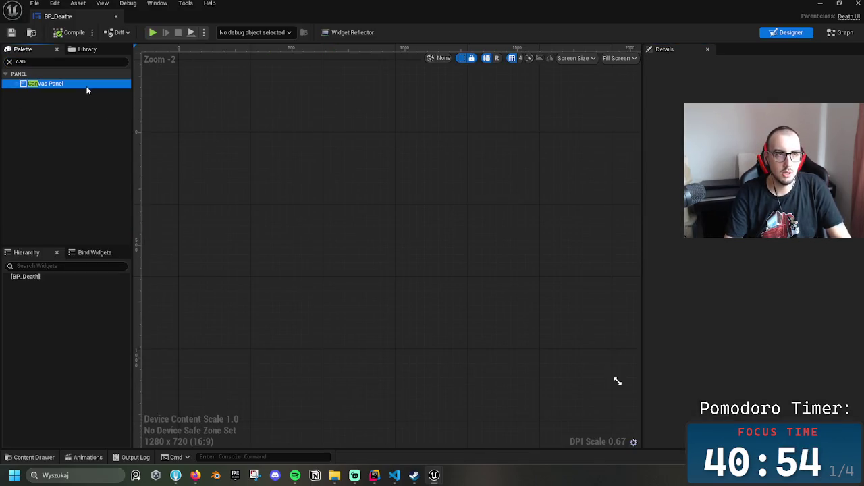
mouse_move(47, 83)
left_mouse_down()
mouse_move(51, 263)
mouse_move(37, 277)
left_mouse_up()
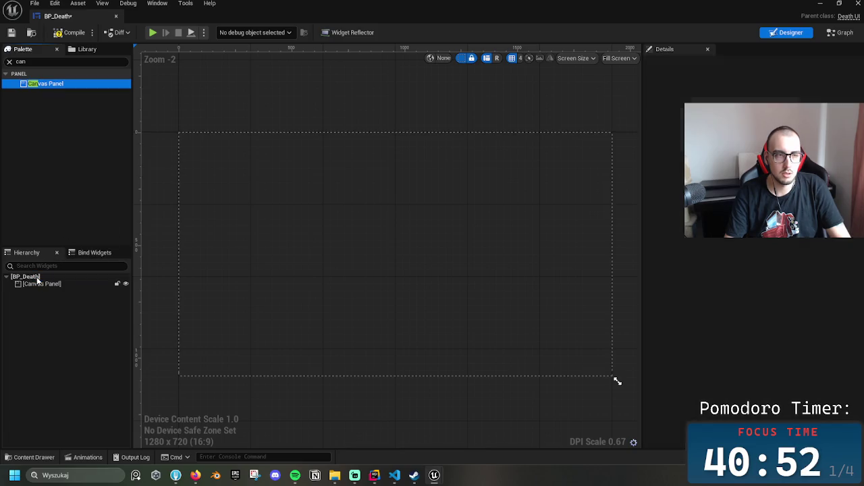
left_click(67, 290)
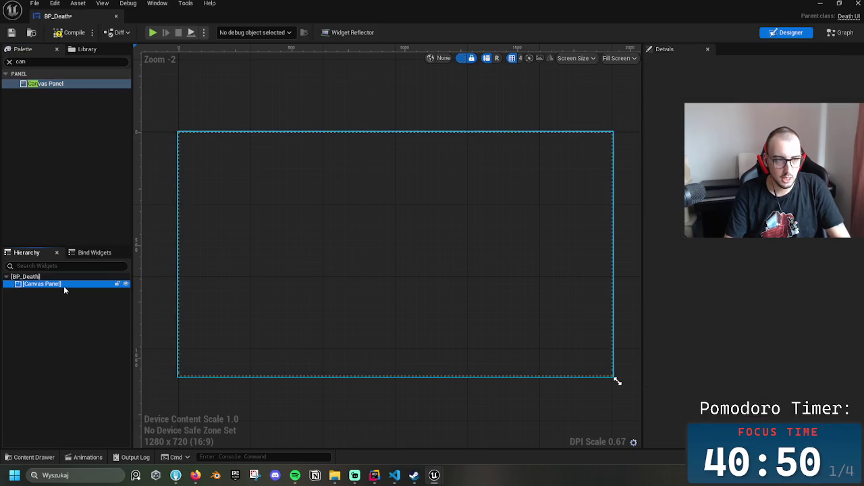
right_click(67, 285)
left_click(56, 295)
Place a Background Blur inside the Canvas Panel and clear the palette search
left_click(47, 62)
type("b")
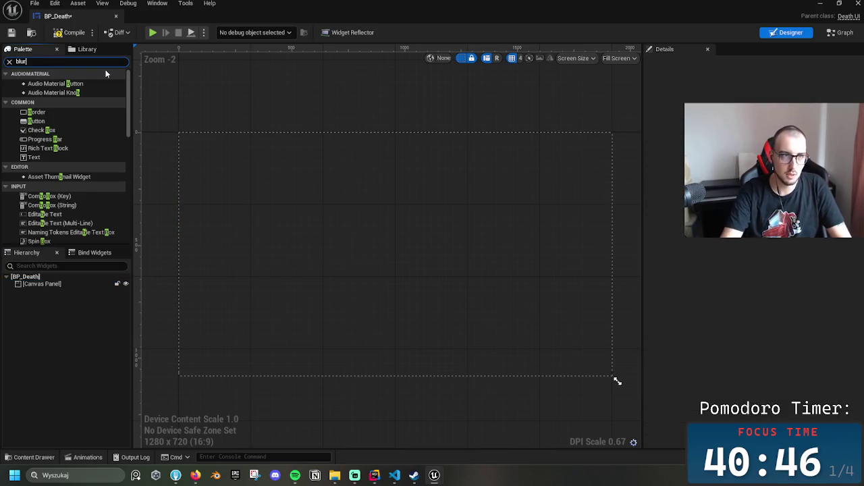
type("lur")
left_click_drag(67, 84, 76, 291)
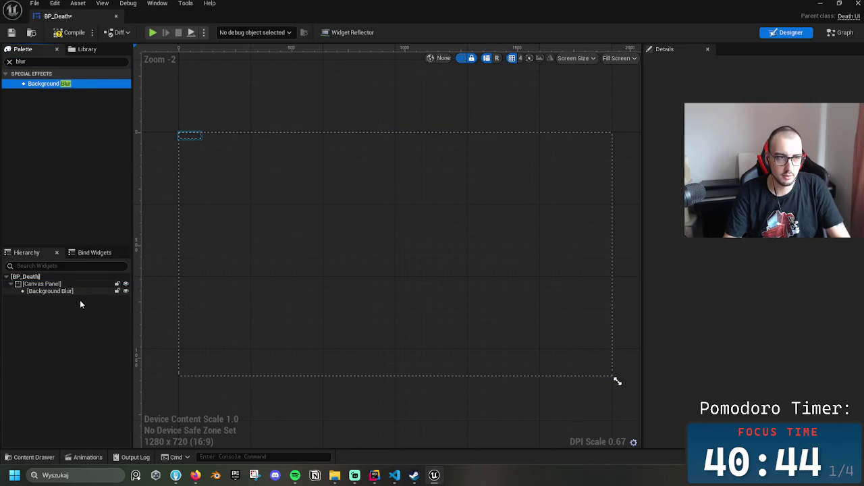
left_click(75, 292)
left_click(64, 62)
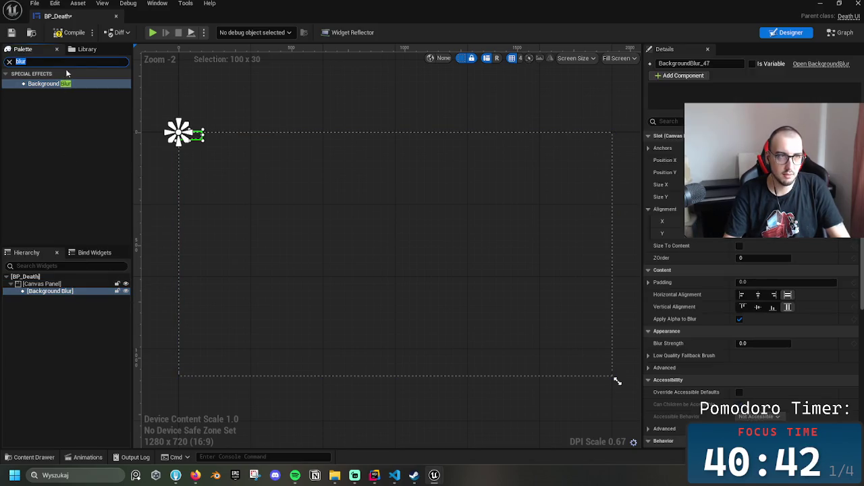
key("BackSpace")
left_click(195, 179)
left_click(191, 135)
Resize the Background Blur over the screen and anchor it to full-screen stretch
left_click_drag(200, 138, 687, 385)
left_click_drag(617, 382, 614, 381)
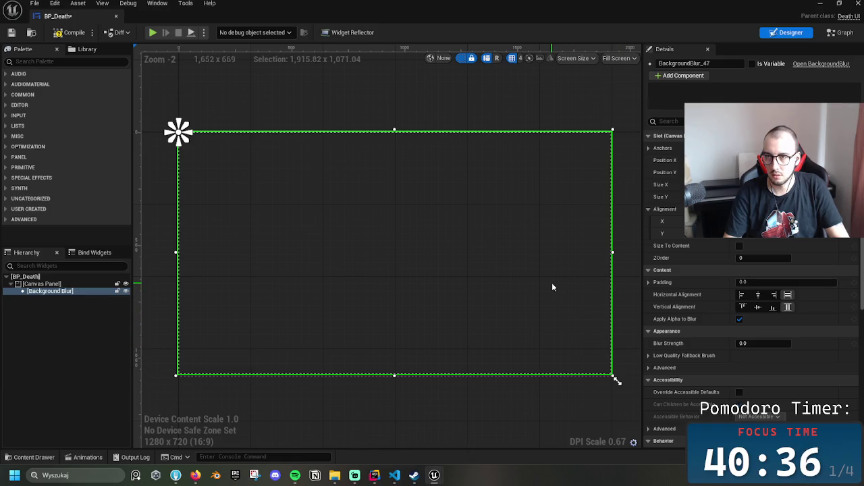
left_click_drag(616, 380, 616, 381)
left_click_drag(616, 381, 616, 381)
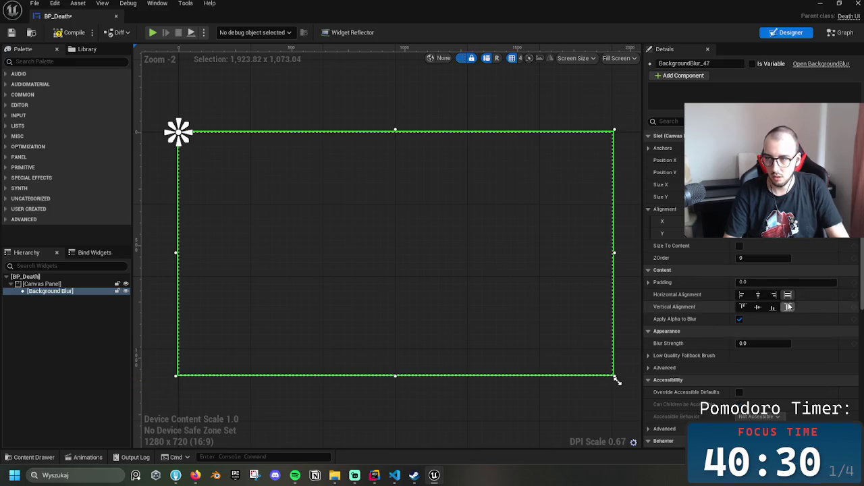
left_click(848, 269)
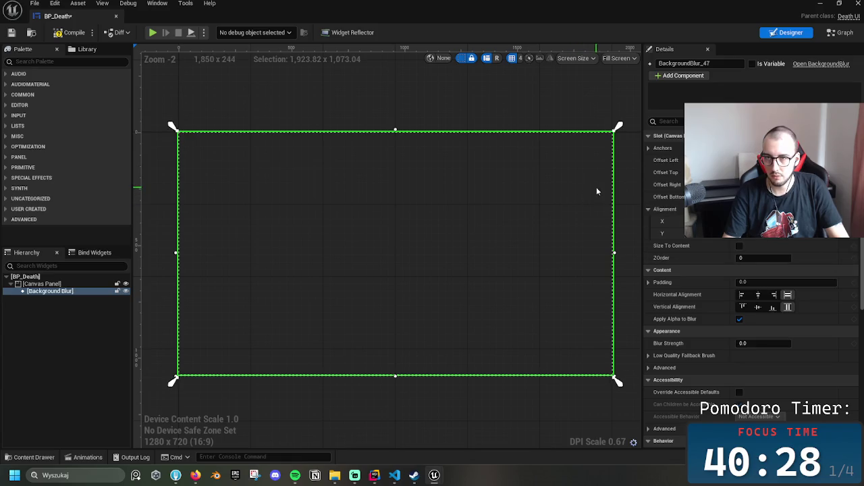
left_click(634, 193)
Pull the blur's corner to the screen edge and zoom out to confirm it fills the canvas
left_click(600, 218)
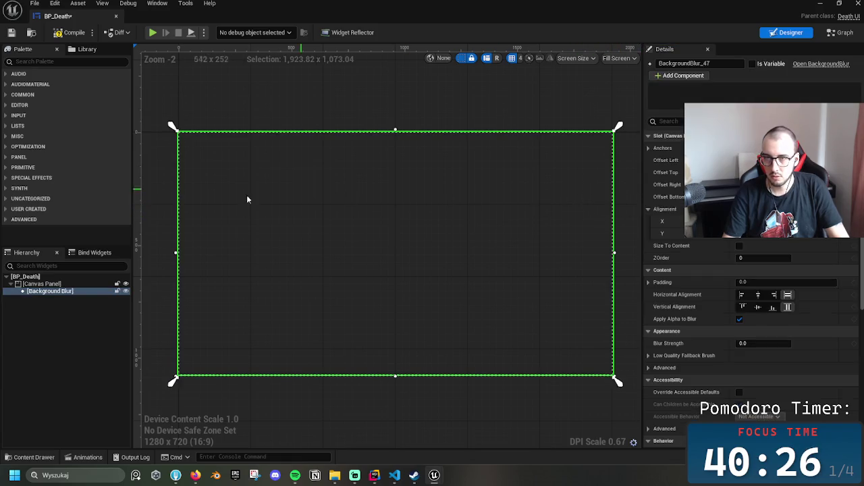
scroll(555, 351, "up", 6)
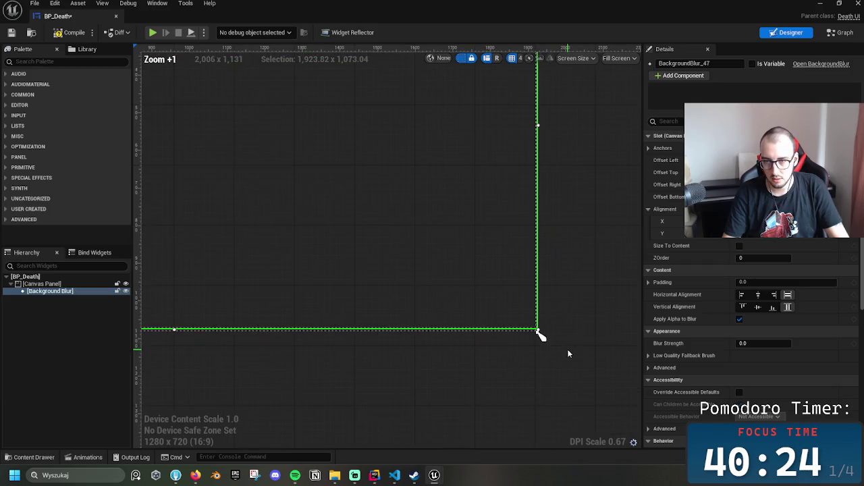
scroll(540, 342, "up", 3)
left_click_drag(512, 305, 511, 310)
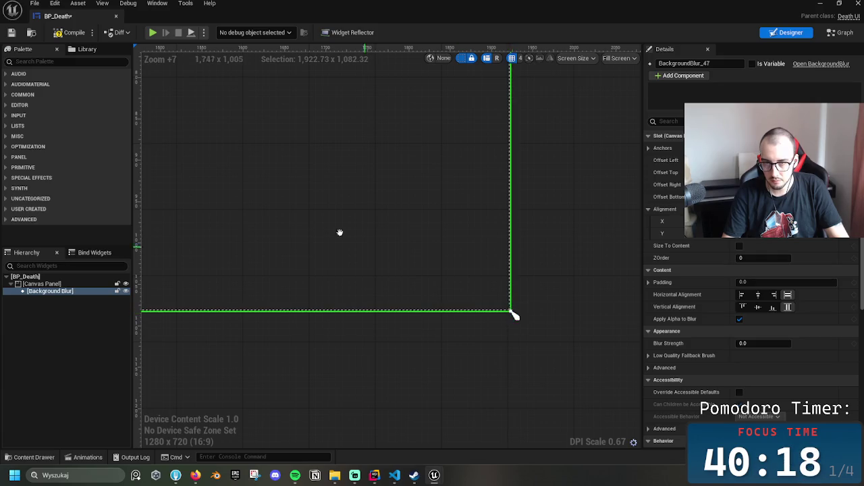
scroll(370, 284, "down", 3)
scroll(462, 303, "down", 5)
left_click_drag(479, 297, 491, 228)
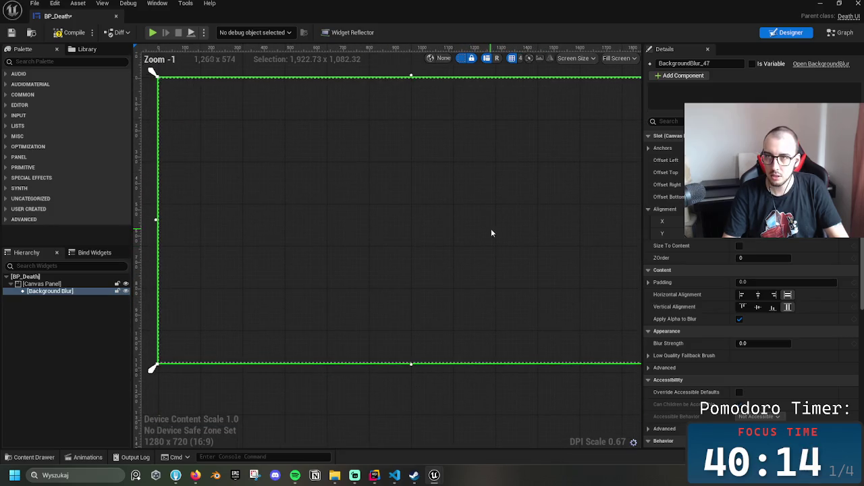
left_click(73, 303)
right_click(60, 285)
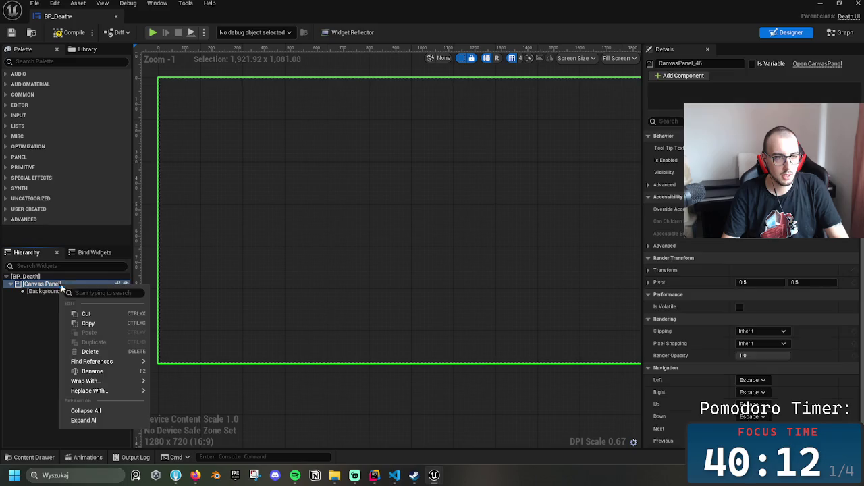
left_click(40, 334)
Add a Text widget to the Canvas Panel from a palette search for 'Text'
left_click(52, 61)
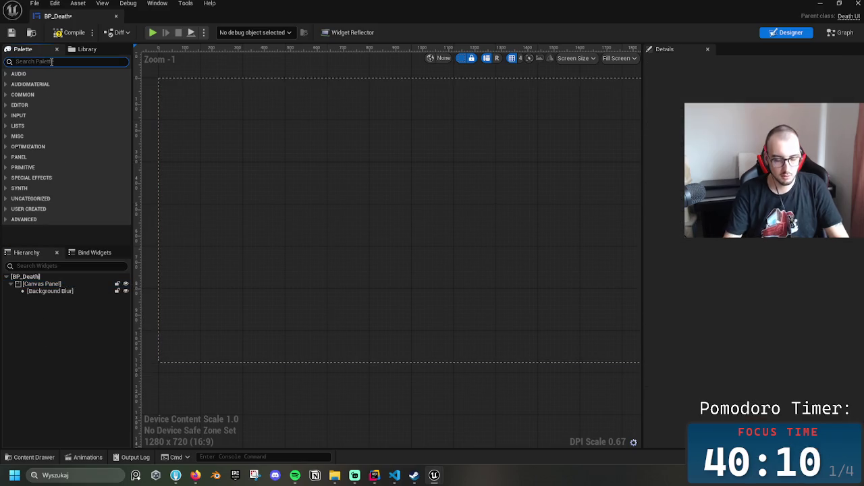
type("Te")
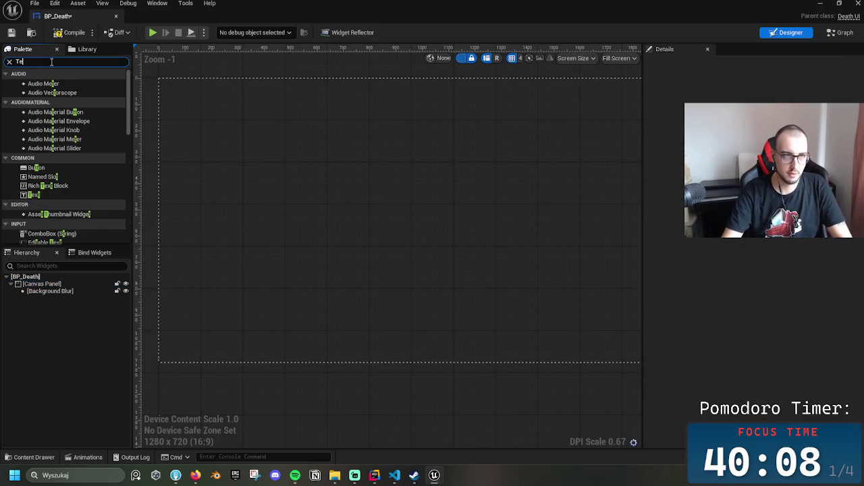
type("xt")
left_click(58, 95)
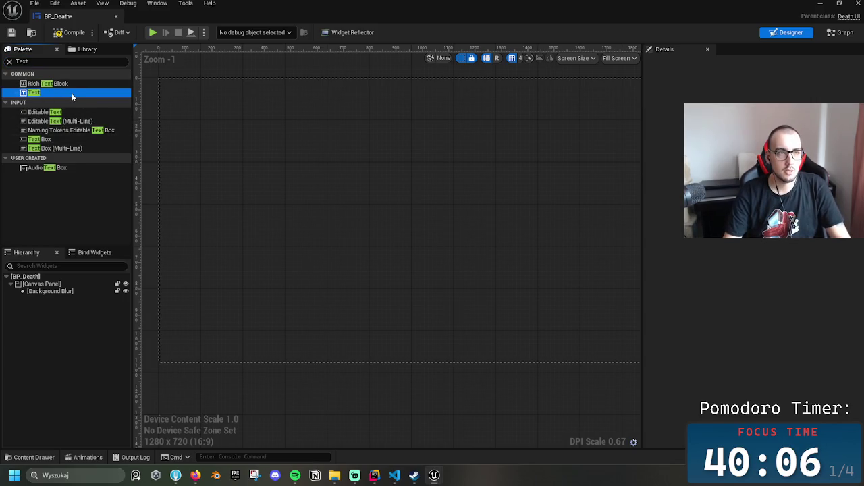
mouse_move(70, 283)
left_mouse_down()
mouse_move(62, 284)
mouse_move(76, 300)
left_mouse_up()
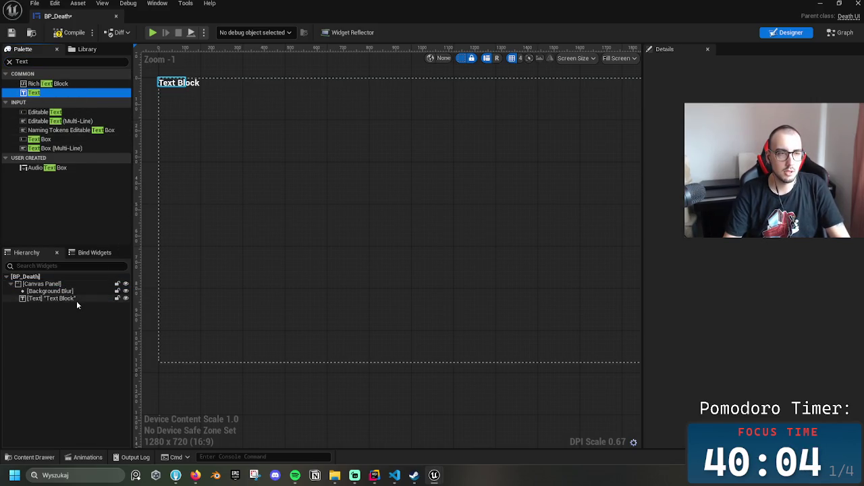
mouse_move(185, 82)
left_mouse_down()
mouse_move(442, 206)
mouse_move(431, 196)
left_mouse_up()
Anchor the text block to the screen centre and position it mid-screen
left_click(749, 148)
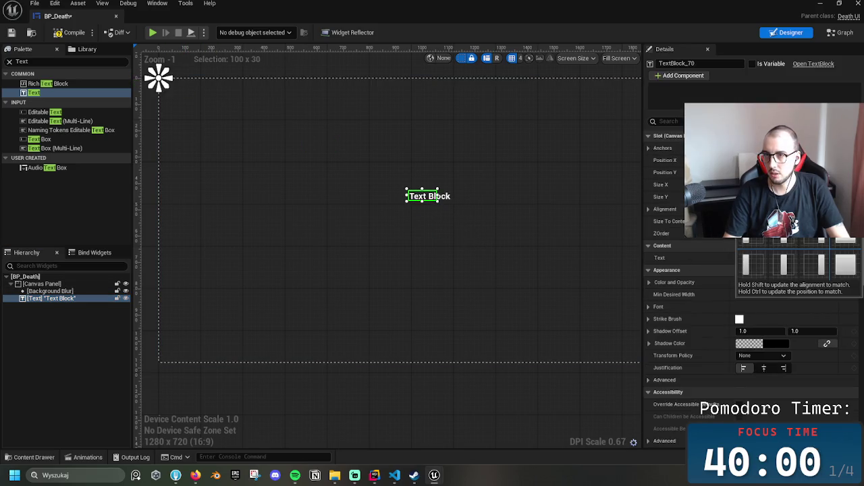
left_click(767, 206)
mouse_move(445, 200)
left_mouse_down()
mouse_move(430, 163)
mouse_move(459, 220)
left_mouse_up()
scroll(473, 175, "up", 4)
scroll(434, 218, "up", 1)
scroll(434, 219, "down", 3)
mouse_move(392, 195)
left_mouse_down()
mouse_move(473, 206)
mouse_move(392, 195)
mouse_move(325, 226)
mouse_move(411, 280)
mouse_move(365, 199)
mouse_move(427, 215)
mouse_move(376, 164)
mouse_move(358, 196)
mouse_move(413, 206)
mouse_move(399, 201)
mouse_move(416, 199)
mouse_move(403, 200)
mouse_move(292, 330)
mouse_move(300, 241)
mouse_move(172, 246)
mouse_move(575, 285)
mouse_move(396, 289)
mouse_move(397, 188)
mouse_move(402, 198)
mouse_move(390, 201)
mouse_move(506, 196)
mouse_move(414, 198)
left_mouse_up()
Set the text block's content to 'You Died'
left_click(762, 257)
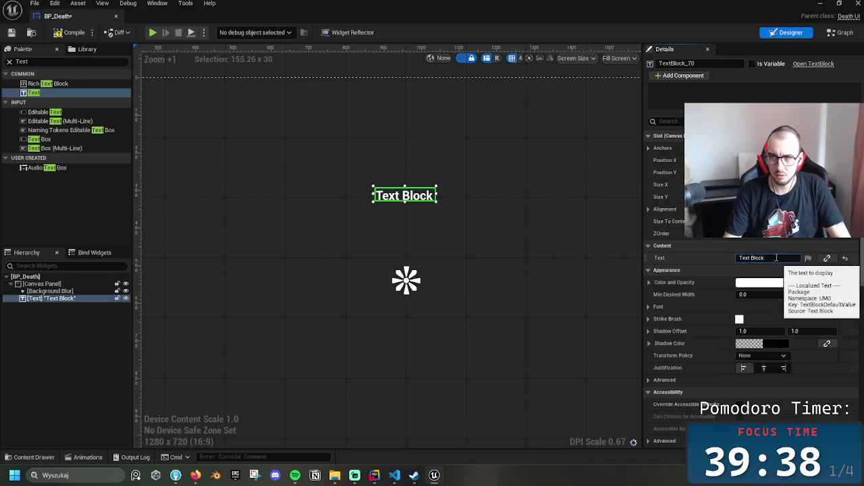
type("You Died")
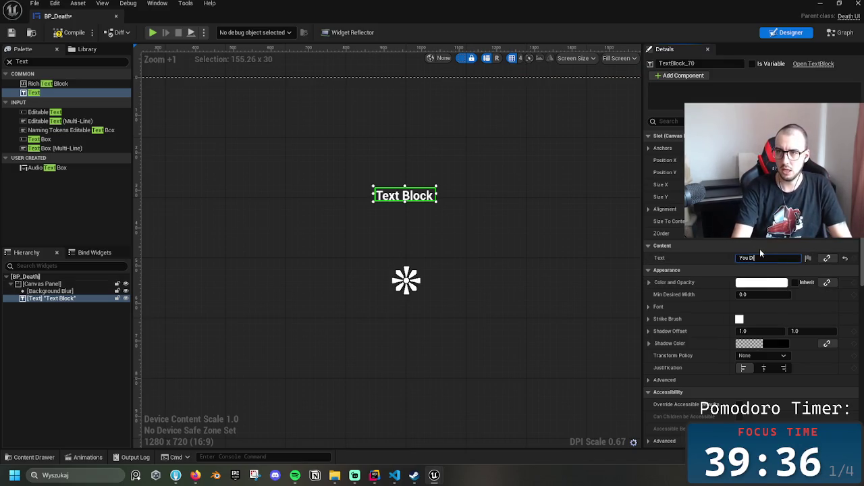
left_click(526, 214)
left_click(430, 200)
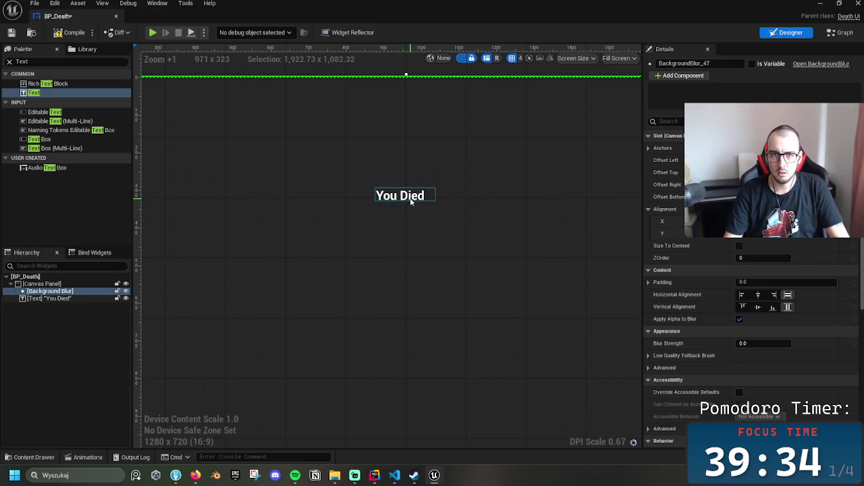
scroll(722, 351, "down", 2)
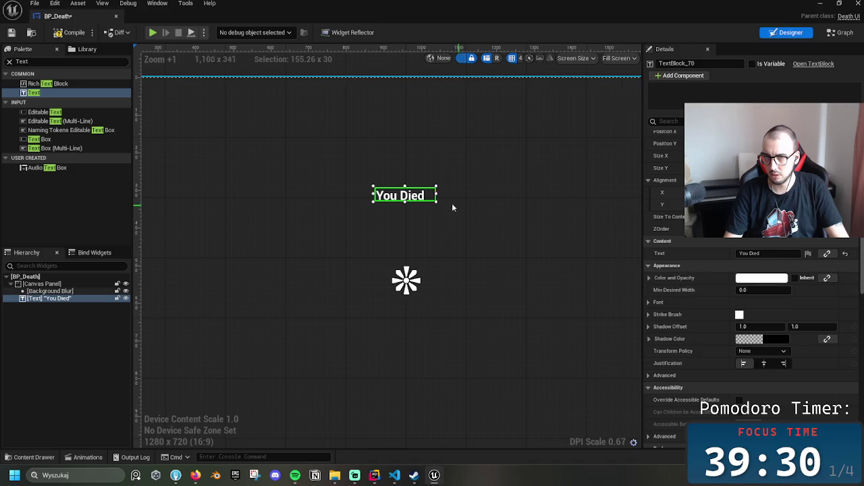
Centre-justify the You Died text, colour it red, and enlarge and shift its box left
left_click(764, 363)
left_click_drag(430, 195, 430, 189)
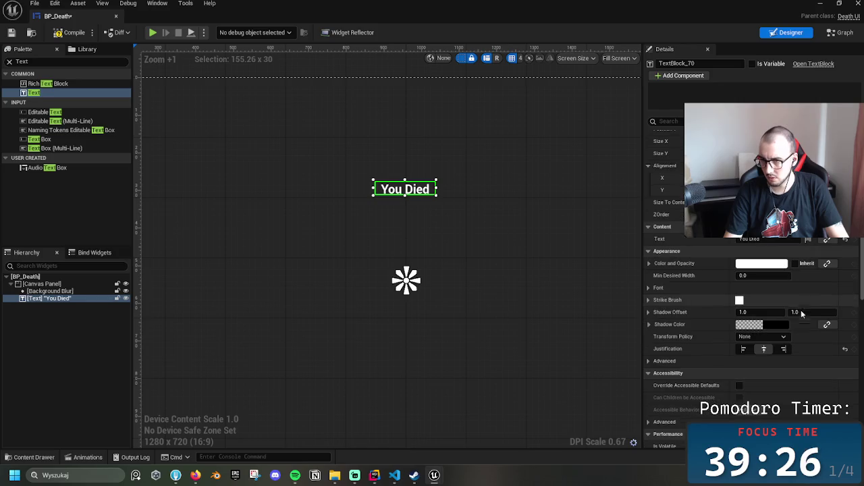
scroll(765, 292, "up", 1)
left_click(761, 292)
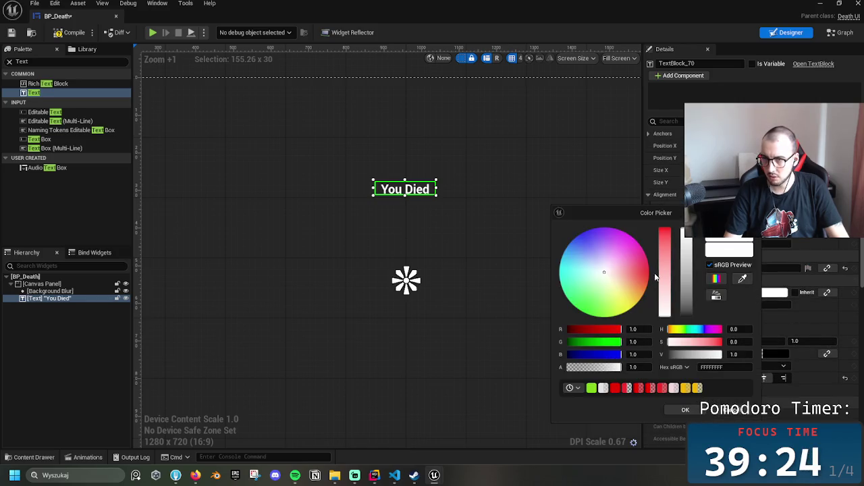
left_click(614, 387)
left_click(685, 409)
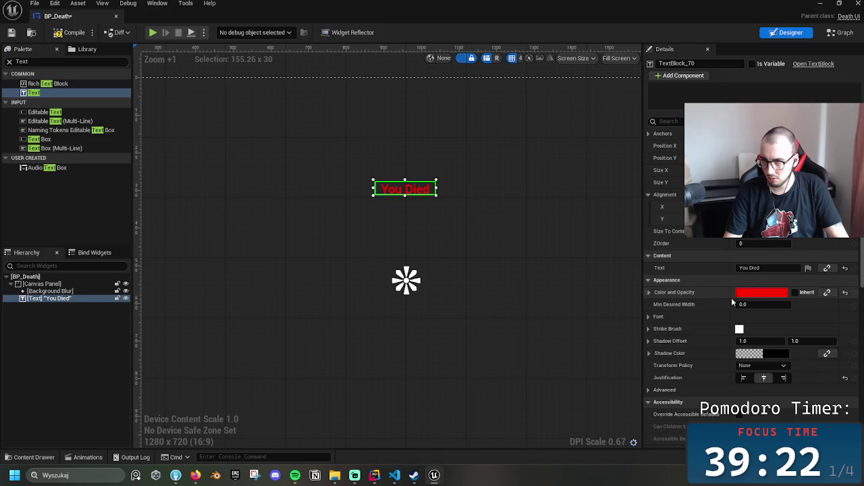
scroll(732, 297, "up", 1)
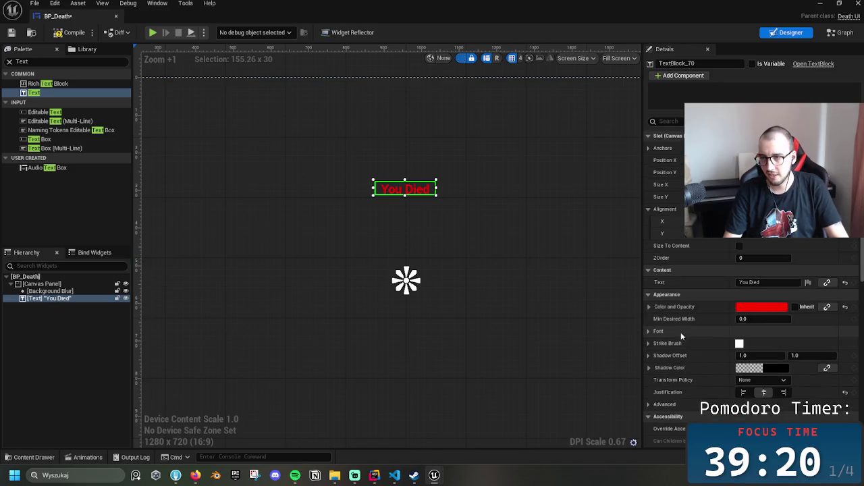
mouse_move(438, 194)
left_mouse_down()
mouse_move(491, 237)
mouse_move(482, 237)
left_mouse_up()
mouse_move(433, 219)
left_mouse_down()
mouse_move(382, 216)
mouse_move(395, 219)
left_mouse_up()
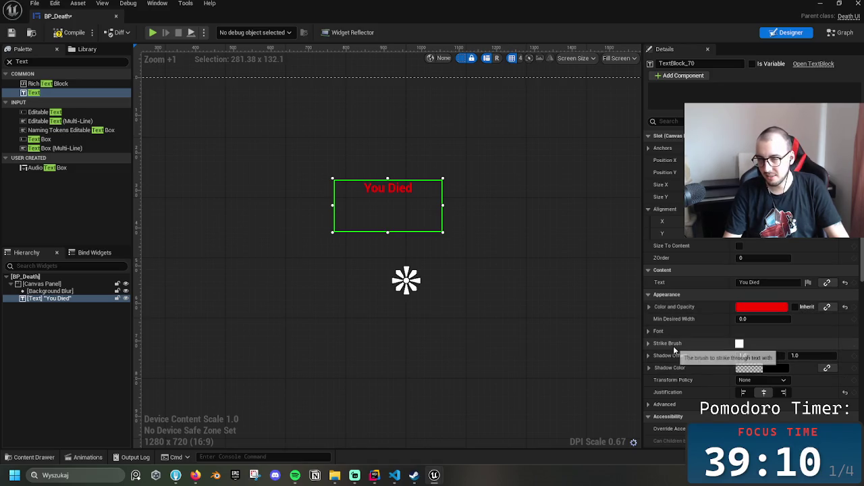
Set the text's font size to 72, move it toward centre, and shrink the box height
left_click(647, 331)
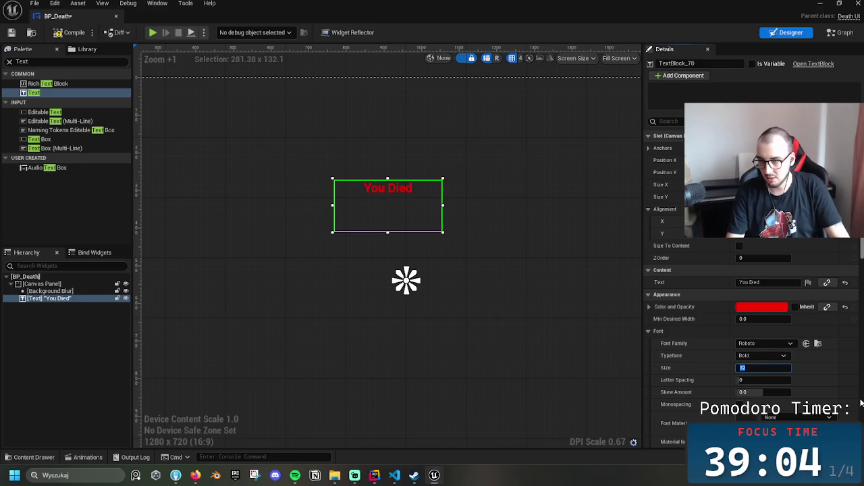
type("2")
key("Return")
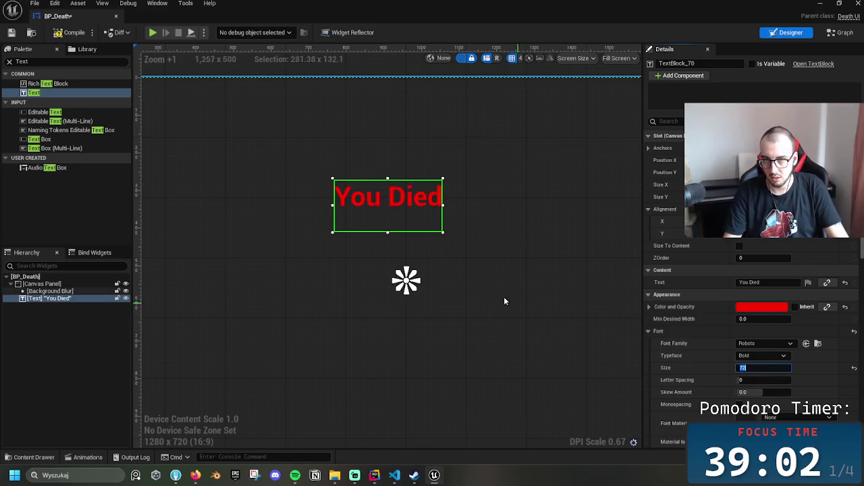
left_click(506, 301)
mouse_move(382, 199)
left_mouse_down()
mouse_move(402, 199)
mouse_move(408, 291)
mouse_move(408, 281)
left_mouse_up()
left_click(399, 275)
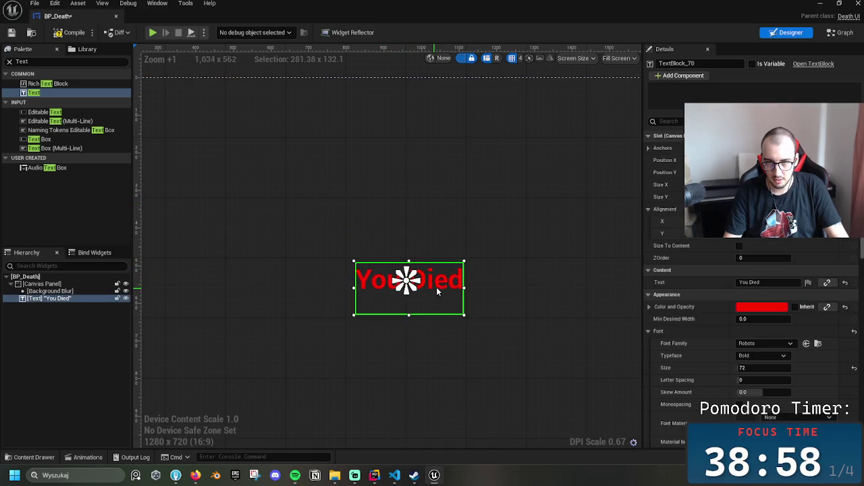
mouse_move(408, 315)
left_mouse_down()
mouse_move(407, 292)
mouse_move(437, 284)
left_mouse_up()
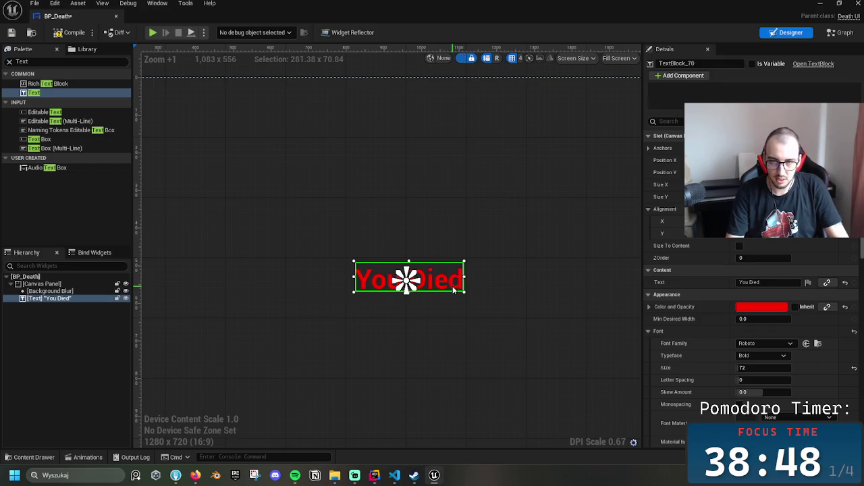
Fine-tune the text block's position with arrow-key nudges
key("Left")
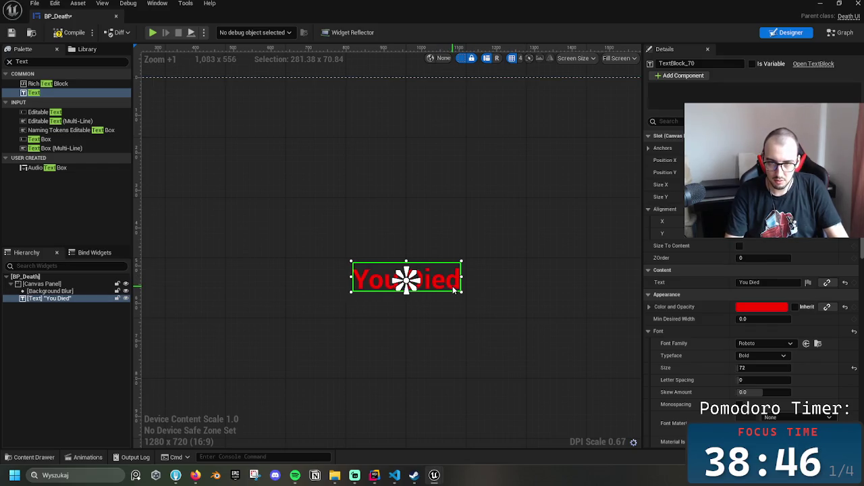
key("Up")
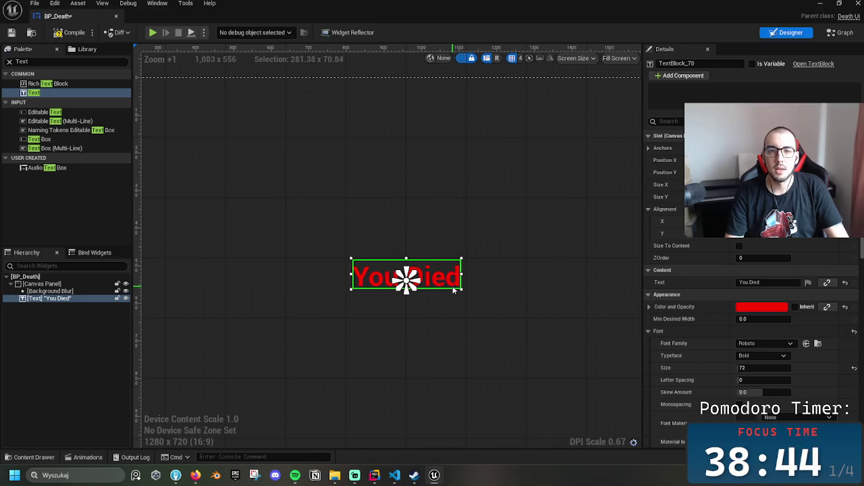
key("Up")
key("Up")
key("Up")
key("Up")
key("Up")
key("Up")
key("Up")
key("Up")
key("Up")
key("Up")
key("Up")
key("Up")
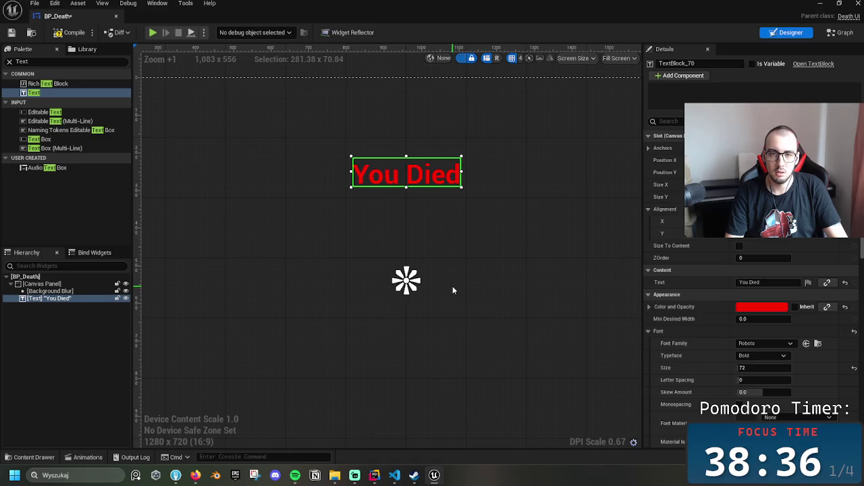
key("Up")
key("Up")
key("Down")
key("Down")
key("Down")
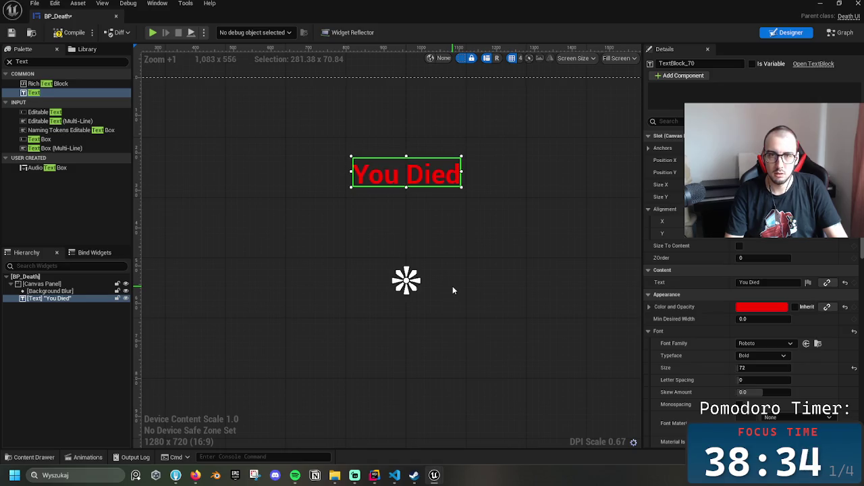
key("Down")
key("Down")
key("Down")
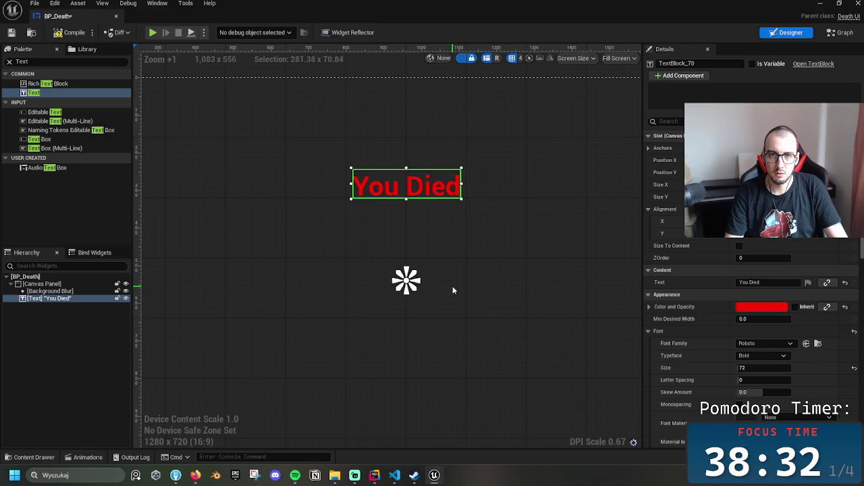
Reselect the You Died text and set its font size to 250
left_click(453, 290)
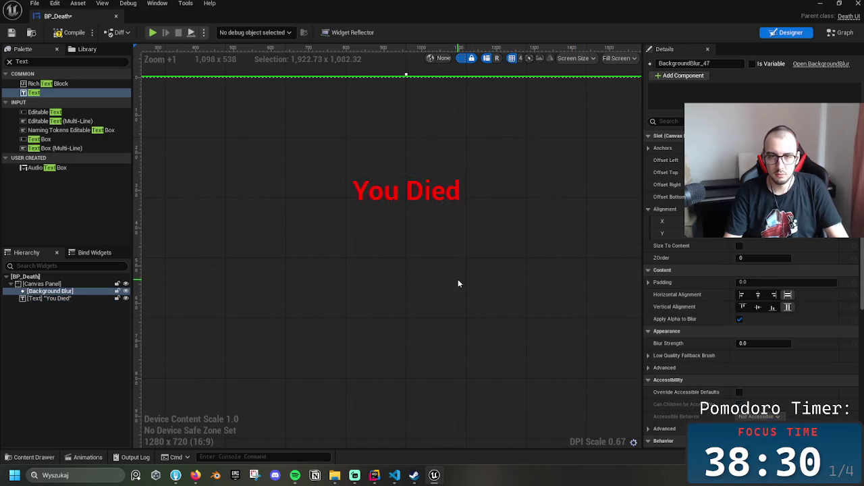
left_click_drag(404, 252, 373, 272)
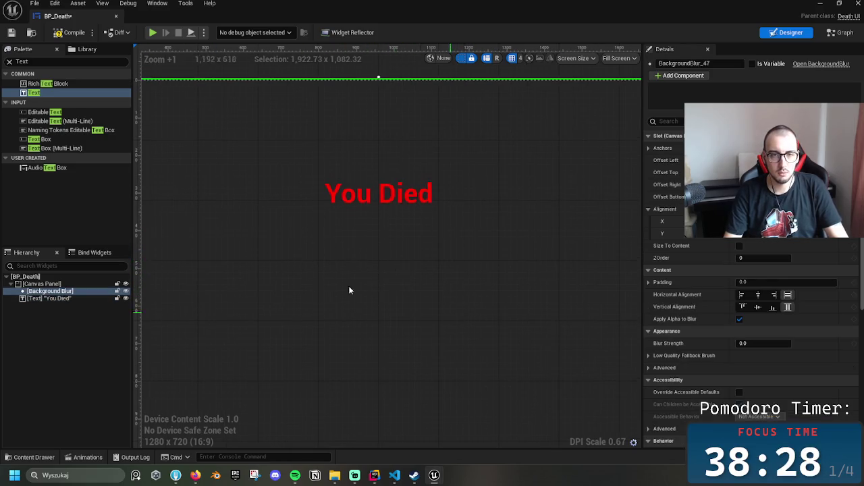
left_click(424, 201)
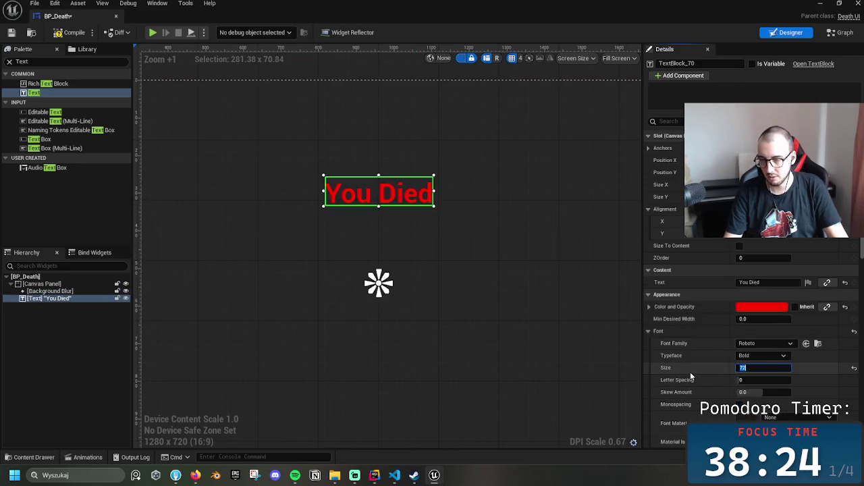
type("250")
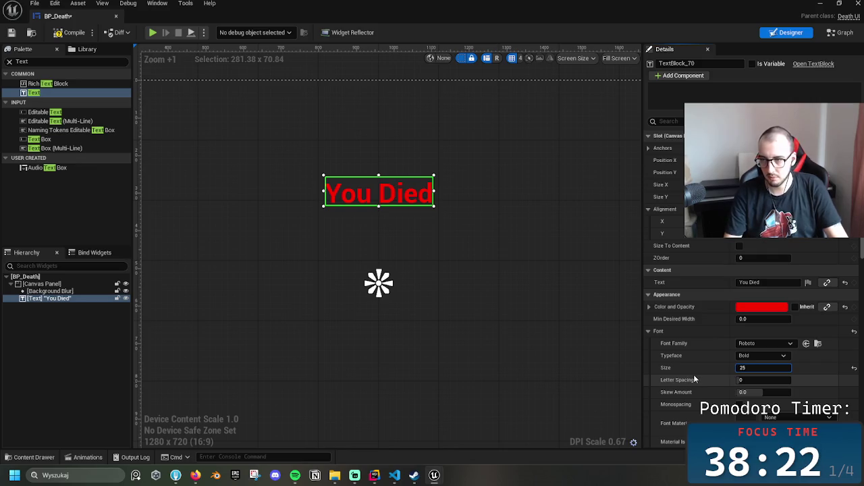
key("Return")
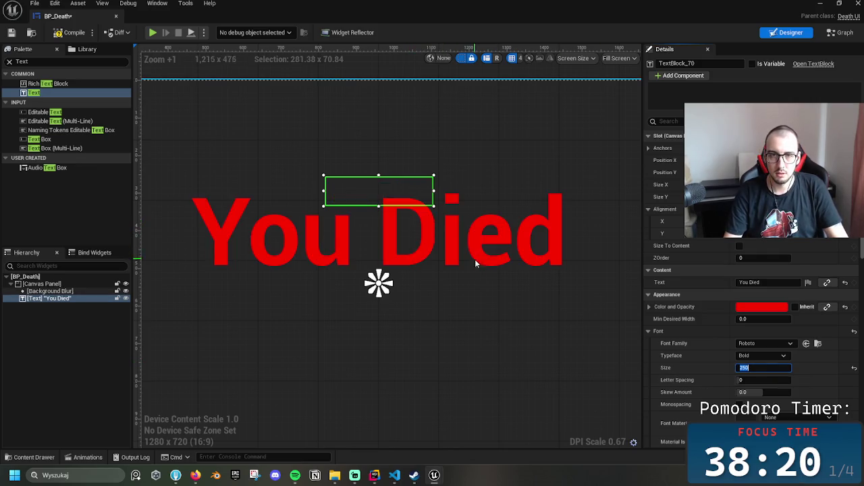
Reduce the font size to 200, then to 150
scroll(495, 286, "down", 1)
scroll(533, 306, "down", 1)
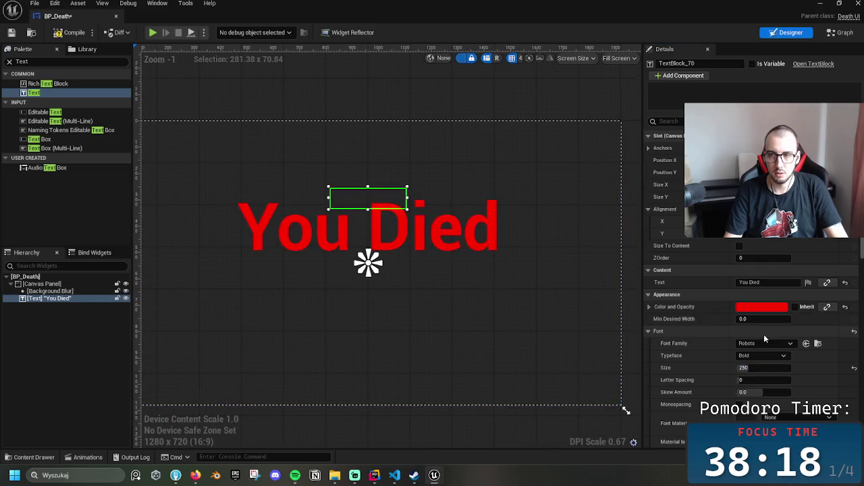
left_click(739, 368)
type("00")
key("Return")
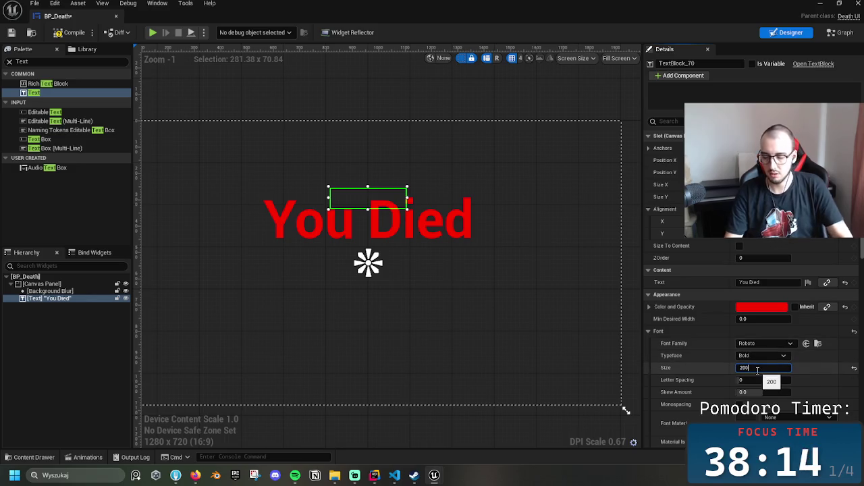
type("50")
key("Return")
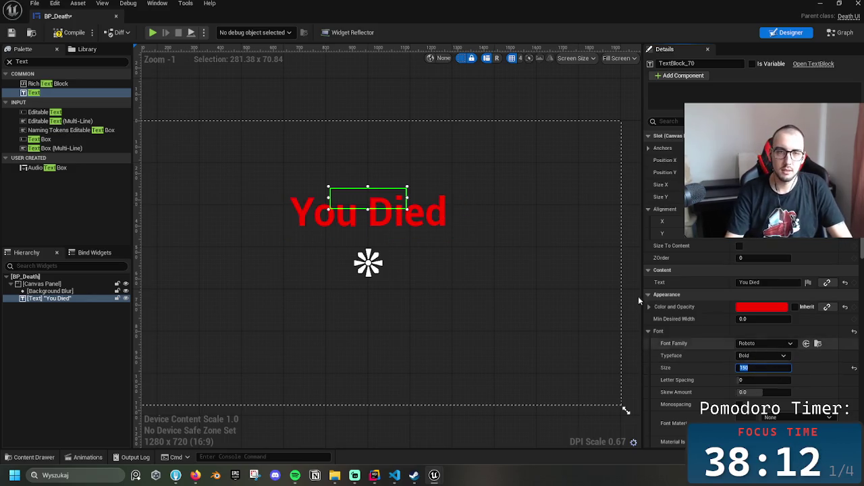
Resize the You Died text box to fit the smaller text
left_click(511, 244)
left_click(381, 217)
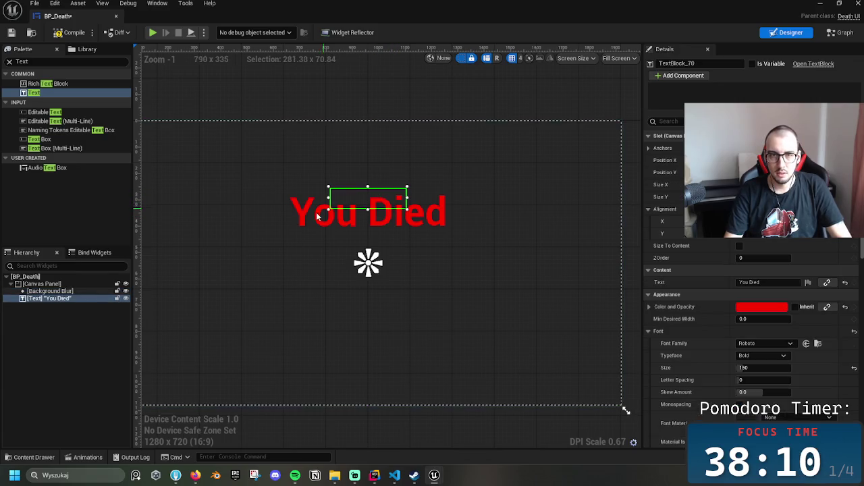
left_click_drag(283, 226, 241, 233)
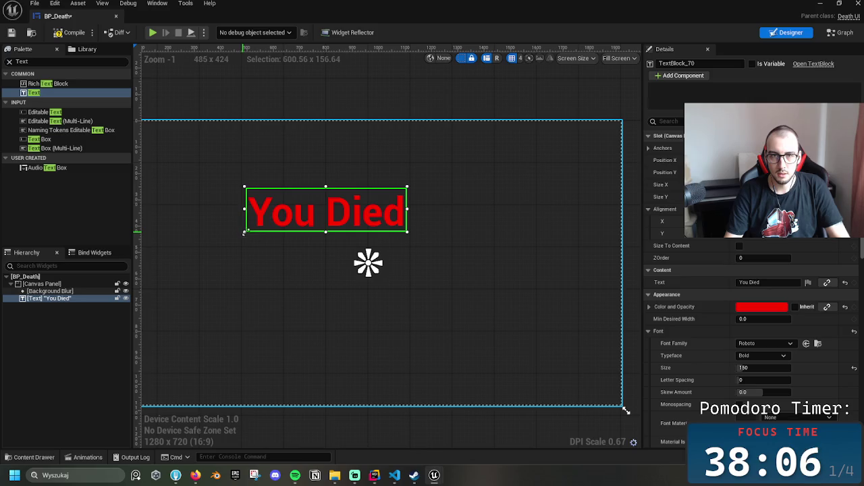
left_click(416, 233)
Move the You Died text toward the screen centre and nudge it into place
left_click(322, 215)
mouse_move(321, 214)
left_mouse_down()
mouse_move(385, 214)
mouse_move(369, 218)
mouse_move(367, 255)
mouse_move(378, 255)
mouse_move(372, 245)
left_mouse_up()
scroll(369, 218, "up", 1)
scroll(384, 261, "up", 3)
mouse_move(385, 215)
left_mouse_down()
mouse_move(404, 229)
mouse_move(417, 227)
mouse_move(405, 222)
left_mouse_up()
scroll(409, 233, "up", 4)
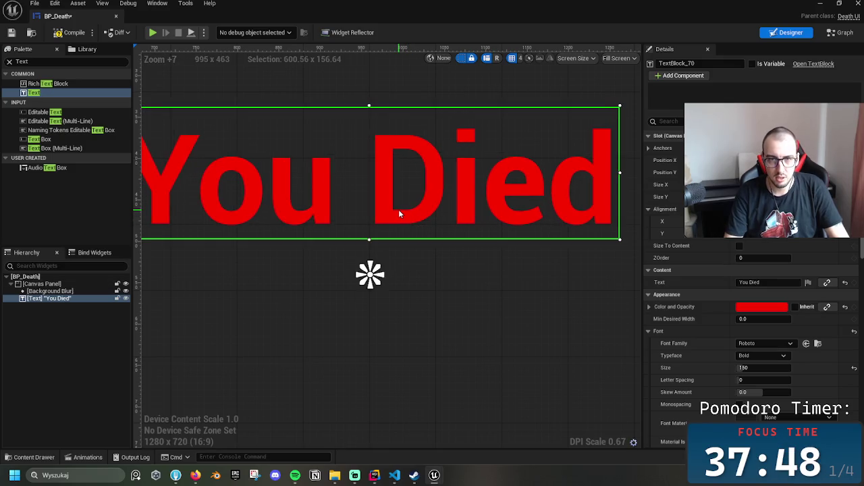
key("Down")
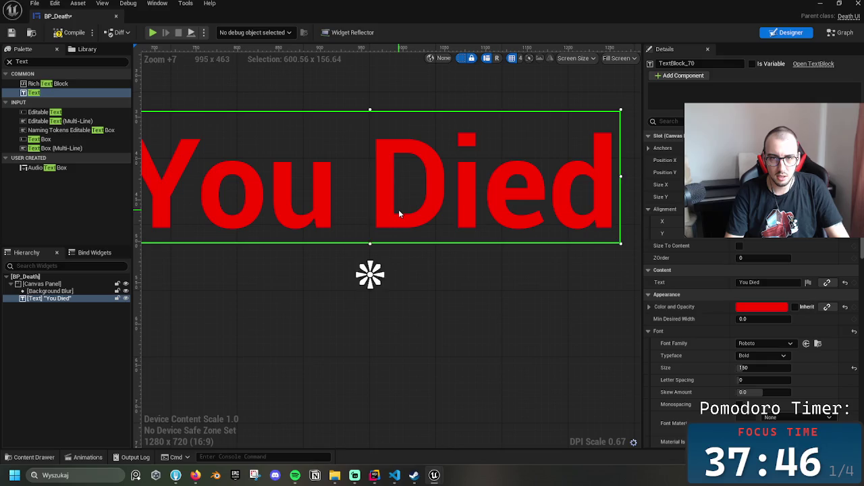
key("Up")
key("Up")
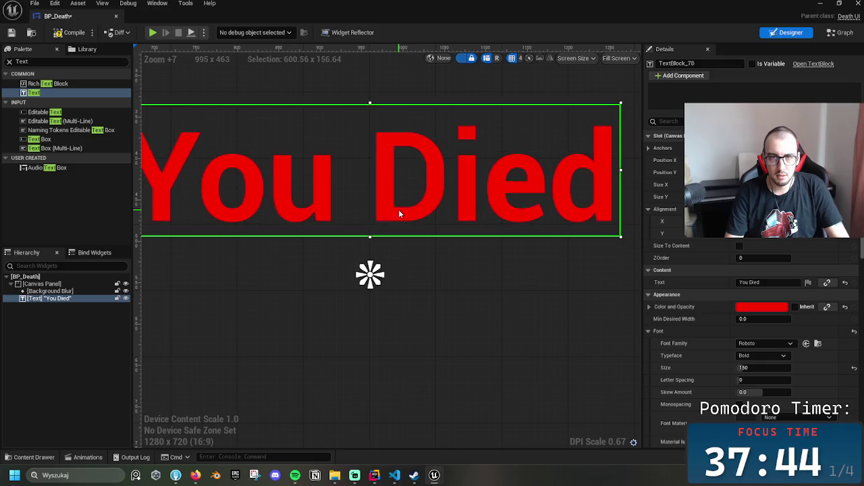
key("Up")
Raise the You Died text toward the top of the screen
scroll(446, 209, "up", 1)
scroll(442, 208, "down", 4)
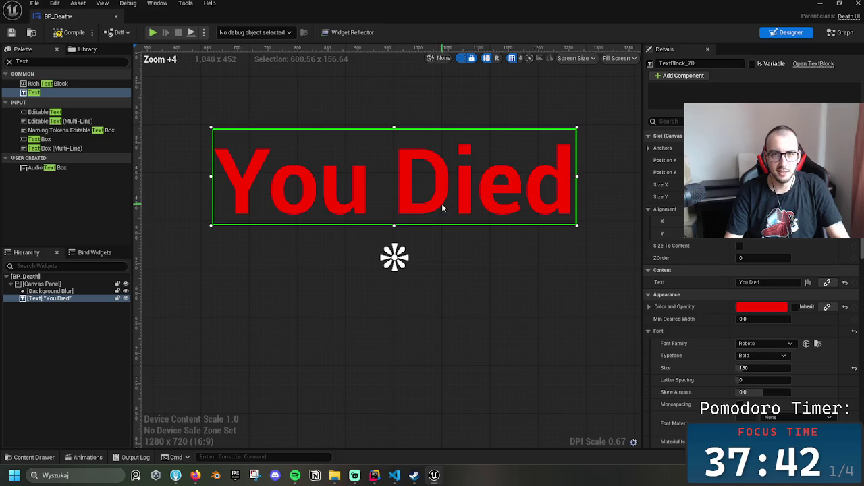
scroll(443, 208, "down", 1)
left_click_drag(442, 208, 465, 308)
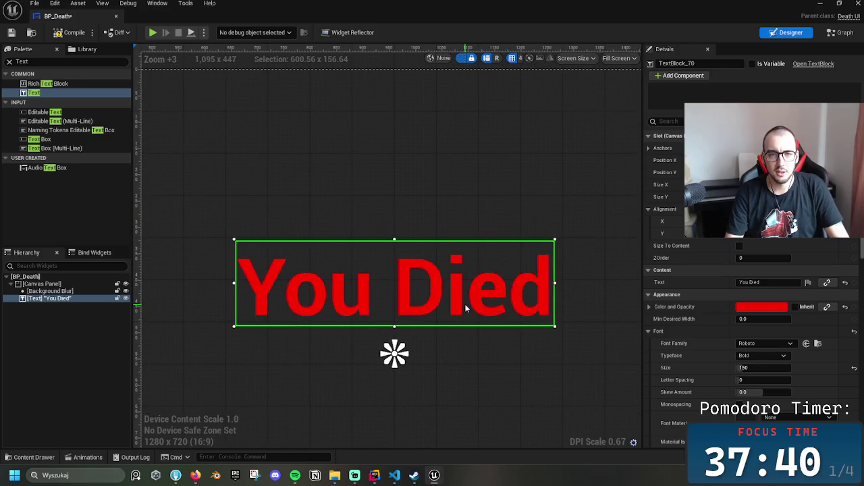
key("Up")
key("Up")
key("Up")
key("Up")
key("Up")
key("Up")
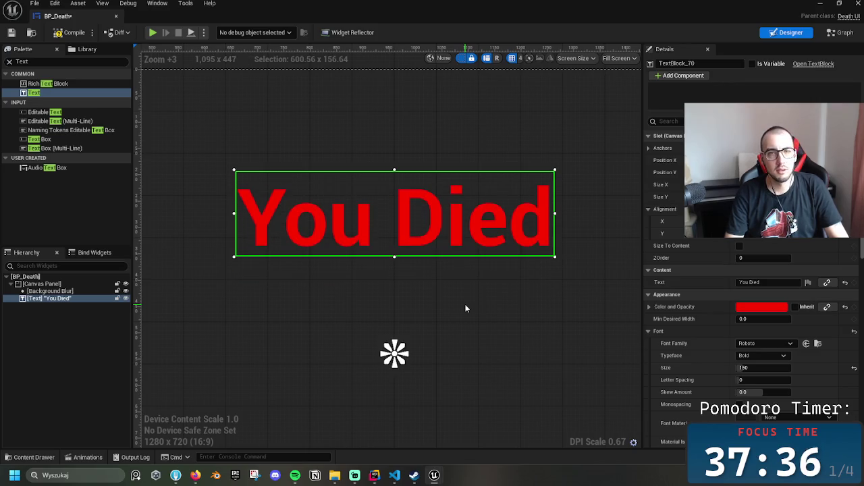
key("Up")
key("Up")
key("Up")
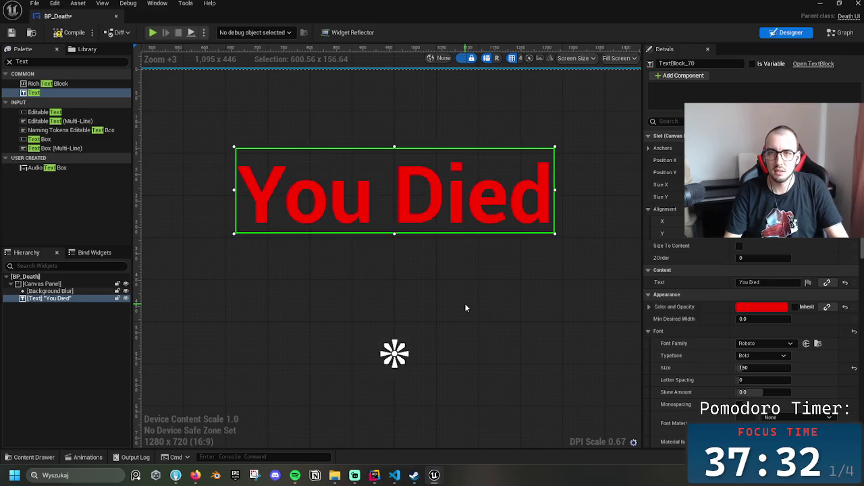
key("Down")
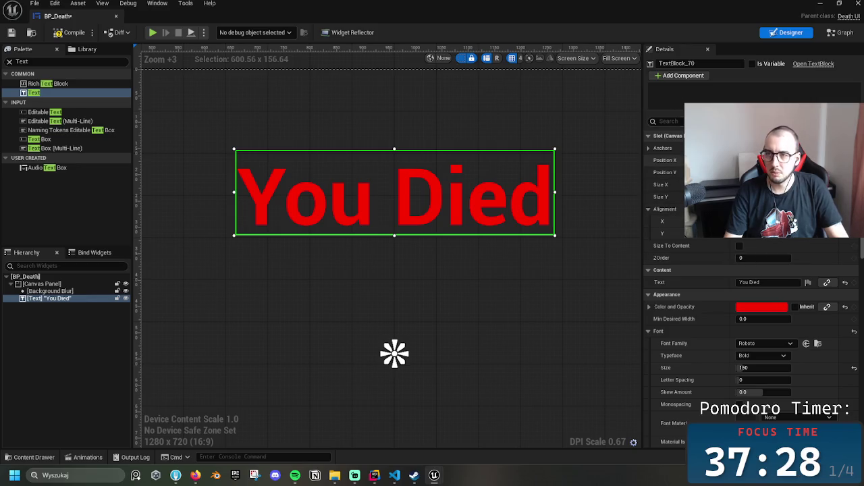
Give the text the full-stretch anchor preset
left_click(749, 148)
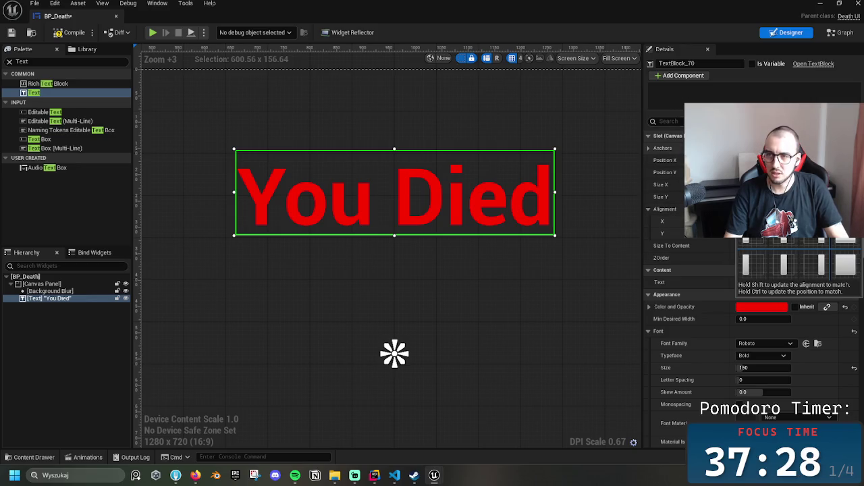
left_click(843, 268)
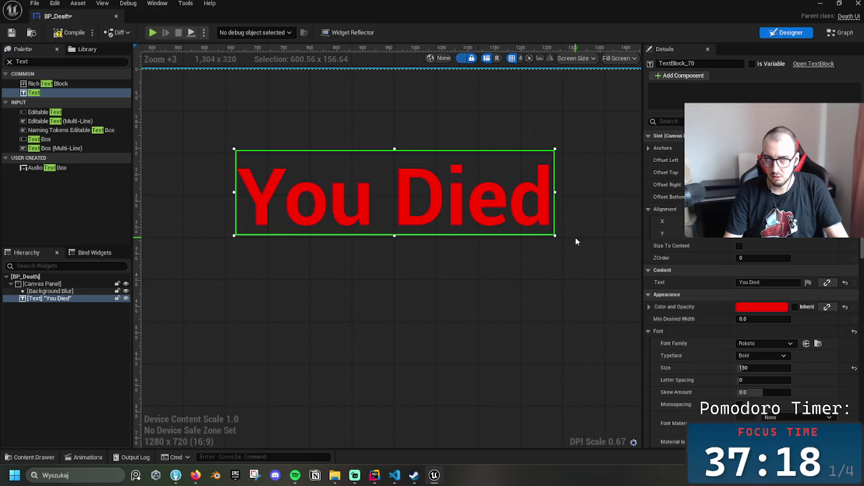
left_click(86, 339)
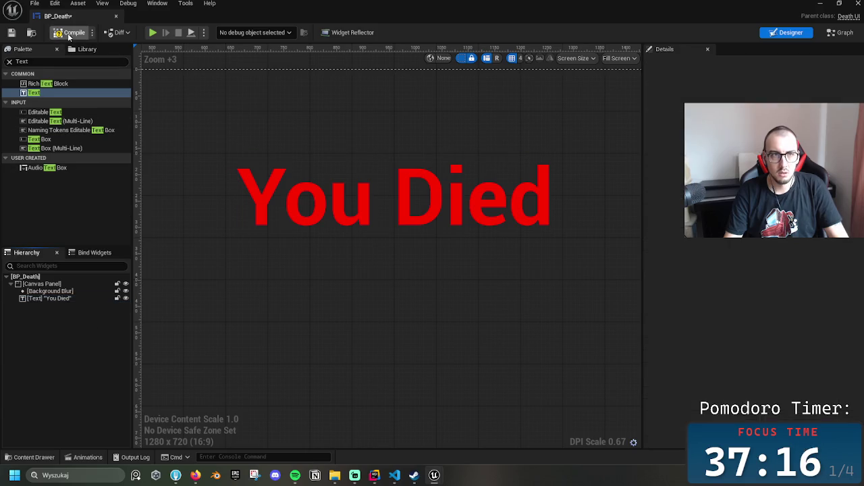
Save BP_Death and add a Button widget to the layout
left_click(11, 33)
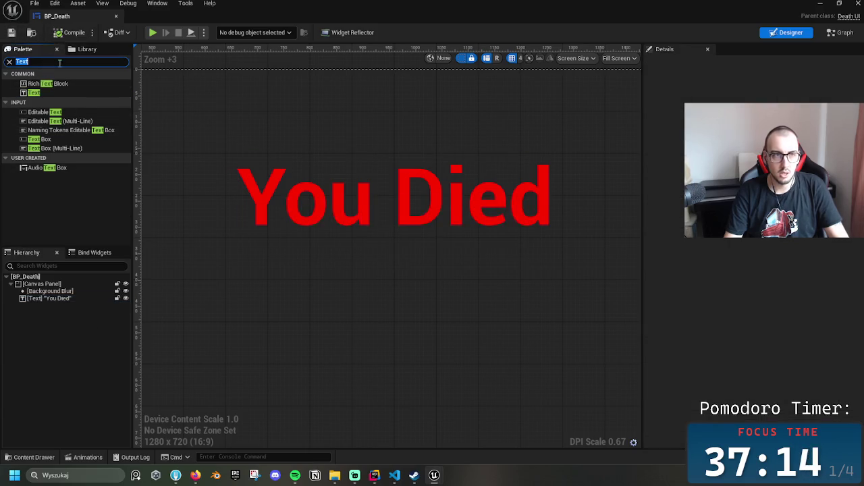
type("bur")
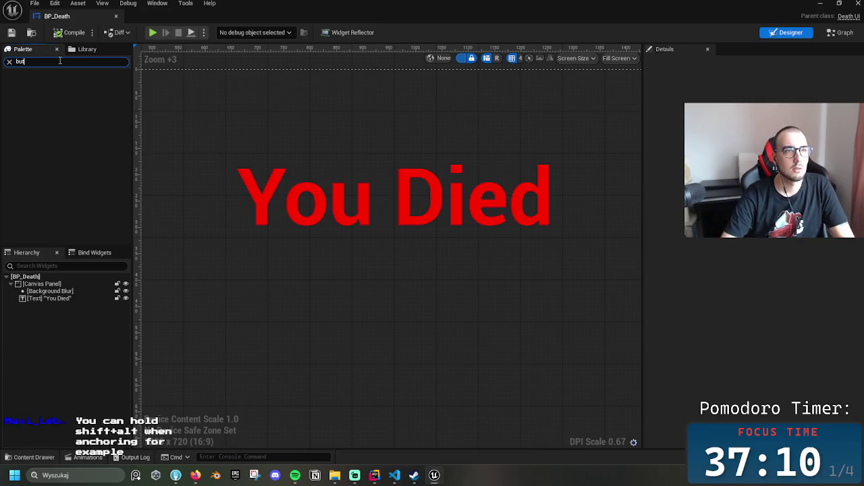
type("to")
mouse_move(36, 103)
left_mouse_down()
mouse_move(50, 152)
mouse_move(44, 300)
left_mouse_up()
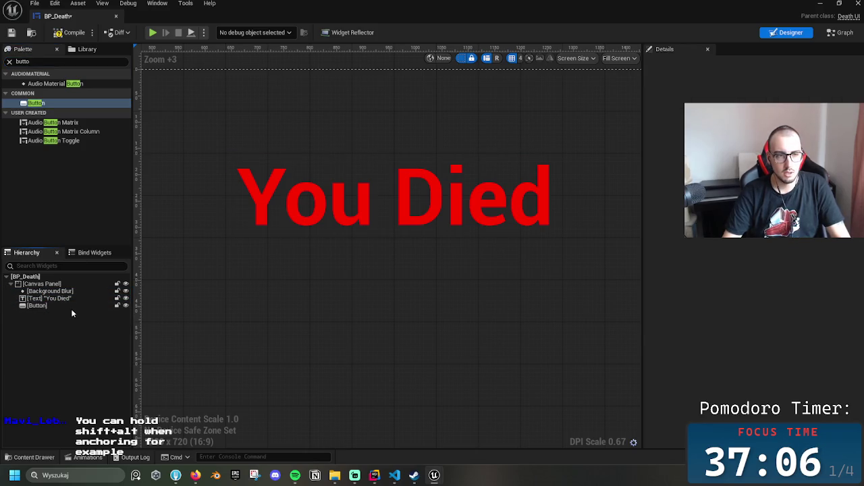
left_click(71, 309)
Place the button under the You Died text and give it a full-stretch anchor
scroll(439, 295, "down", 2)
left_click_drag(399, 271, 544, 329)
mouse_move(218, 145)
left_mouse_down()
mouse_move(549, 332)
mouse_move(322, 281)
left_mouse_up()
scroll(373, 298, "up", 1)
scroll(460, 264, "down", 3)
mouse_move(405, 272)
left_mouse_down()
mouse_move(351, 307)
mouse_move(352, 296)
mouse_move(483, 301)
mouse_move(367, 302)
left_mouse_up()
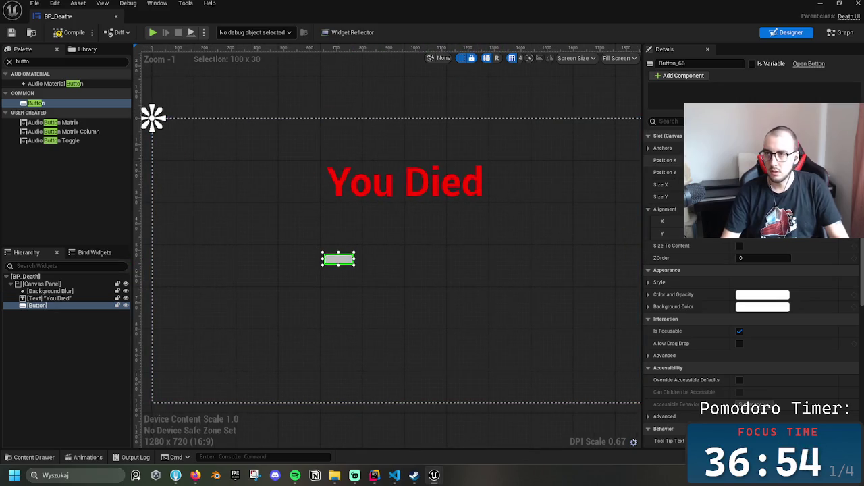
left_click(762, 148)
left_click(846, 264)
Set the You Died text to font size 180 and widen and heighten its box
mouse_move(345, 262)
left_mouse_down()
mouse_move(458, 266)
mouse_move(359, 263)
left_mouse_up()
left_click(436, 179)
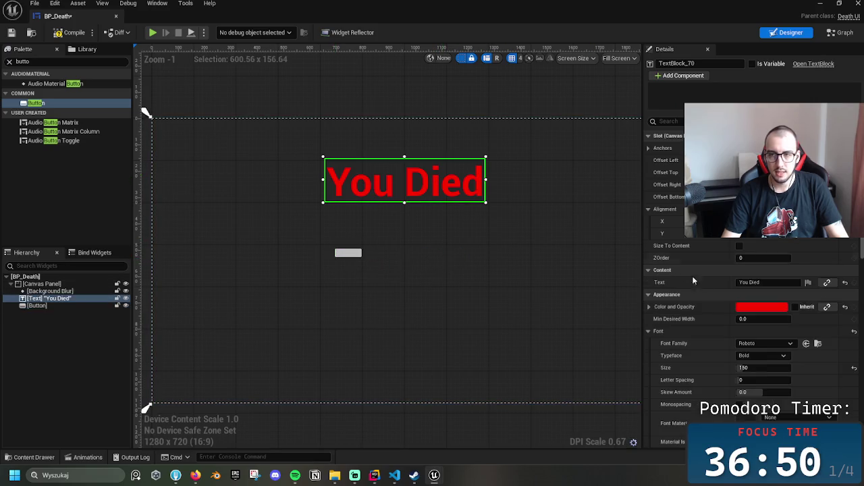
left_click(769, 365)
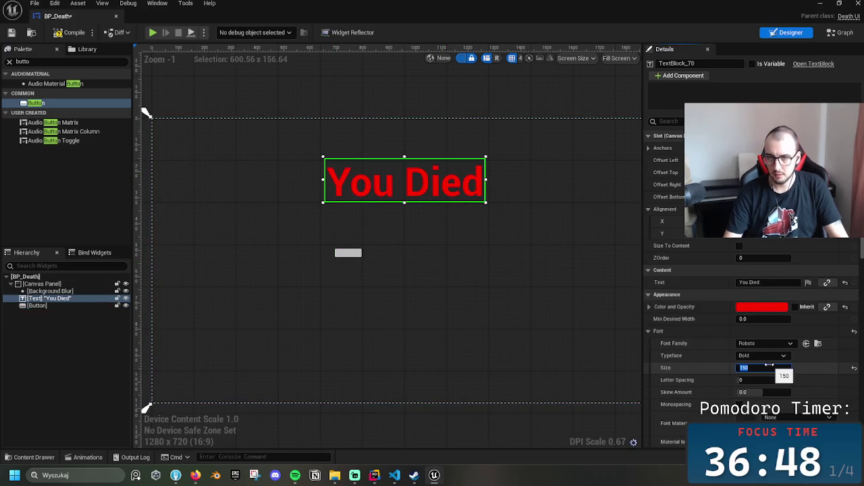
type("180")
key("Return")
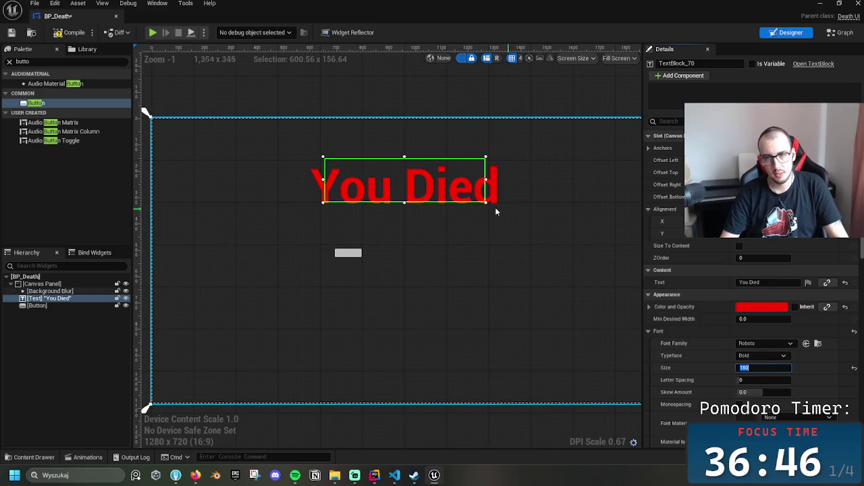
left_click_drag(485, 180, 518, 180)
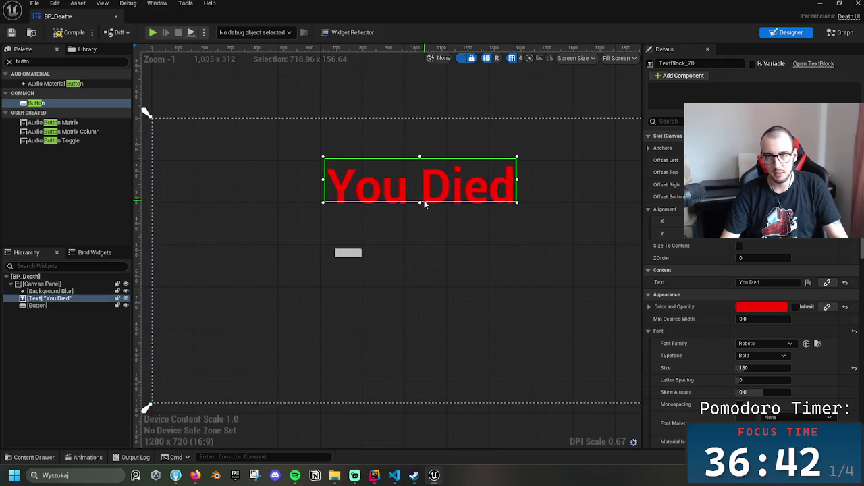
left_click_drag(420, 203, 437, 198)
Nudge the text slightly right and set grid snapping to 1
key("Right")
key("Right")
key("Right")
key("Right")
key("Right")
key("Right")
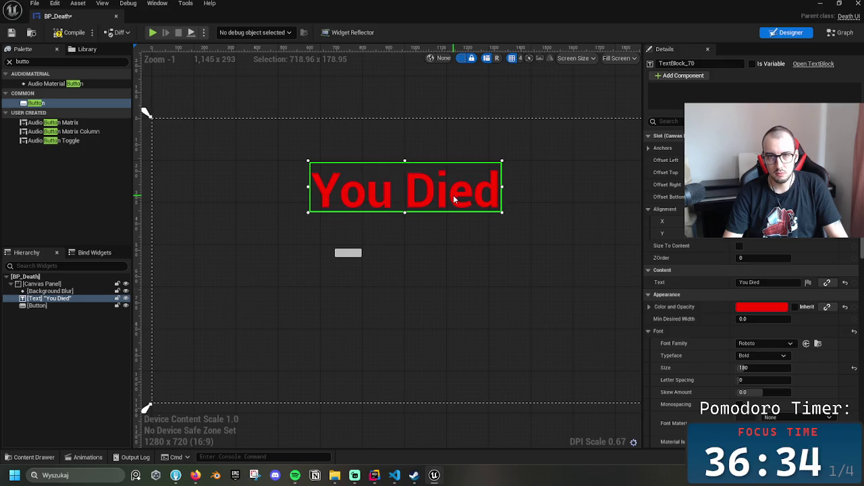
left_click(520, 58)
left_click(526, 92)
scroll(409, 256, "up", 3)
scroll(409, 256, "up", 2)
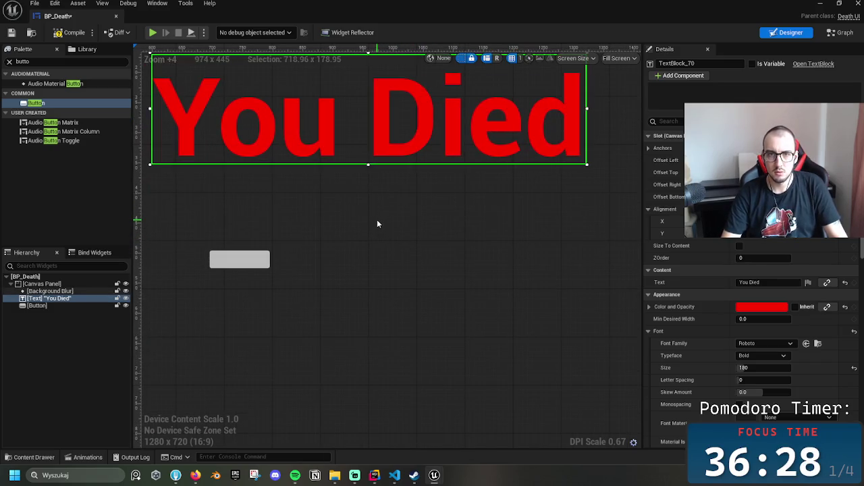
scroll(454, 224, "down", 5)
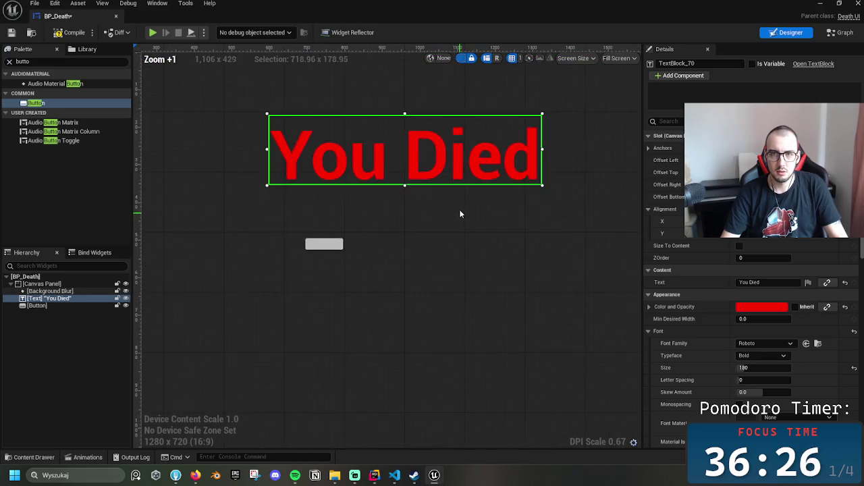
Move the button down and left beneath the text and nudge it right
mouse_move(376, 242)
left_mouse_down()
mouse_move(390, 257)
mouse_move(367, 261)
mouse_move(419, 276)
mouse_move(406, 272)
mouse_move(428, 261)
mouse_move(407, 236)
left_mouse_up()
scroll(438, 274, "up", 4)
left_click(418, 92)
left_click(418, 236)
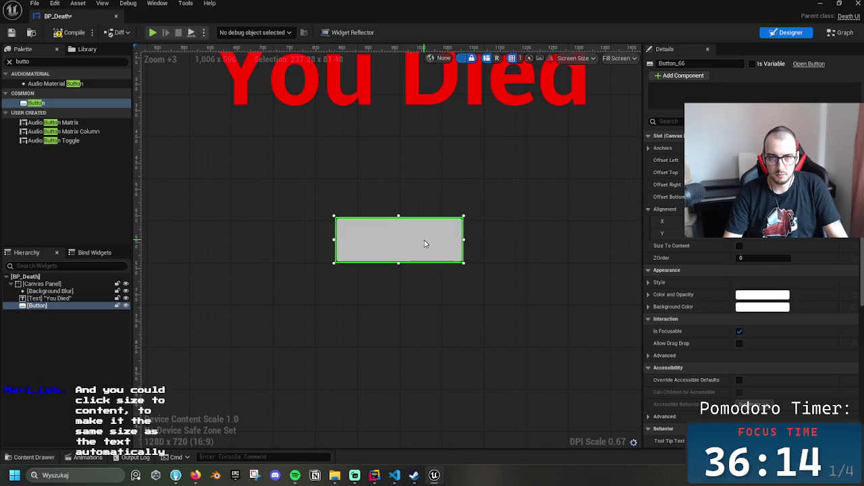
key("Right")
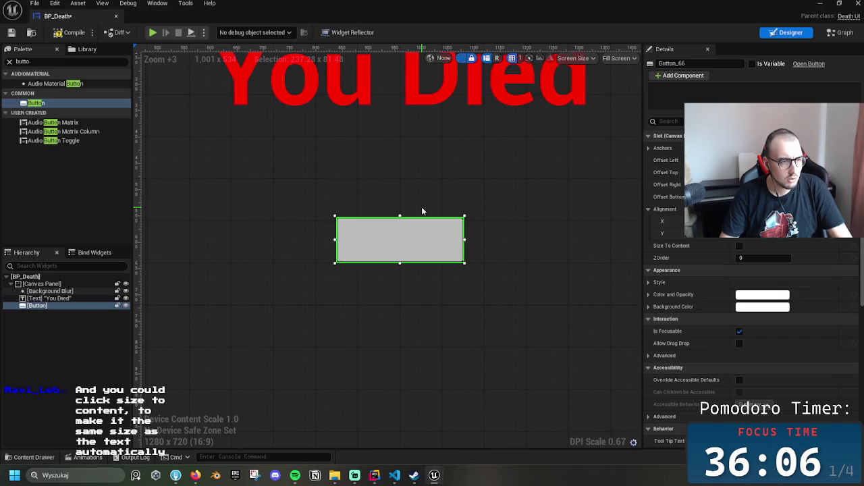
left_click(422, 211)
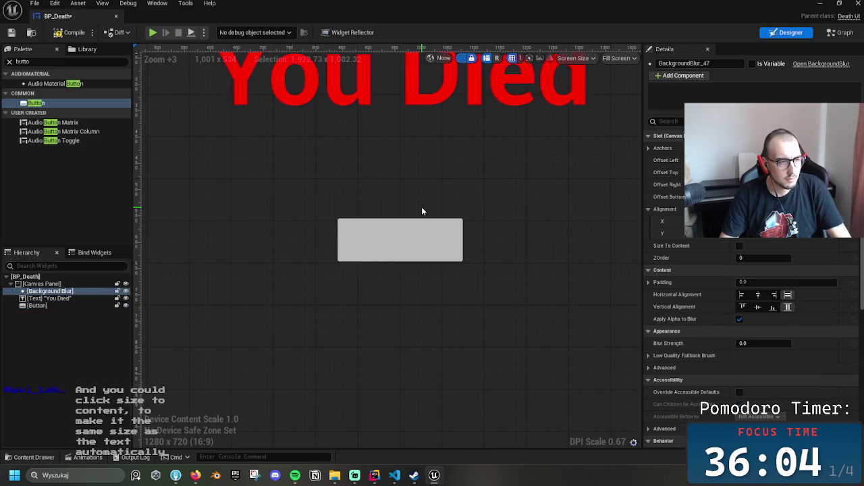
left_click(439, 236)
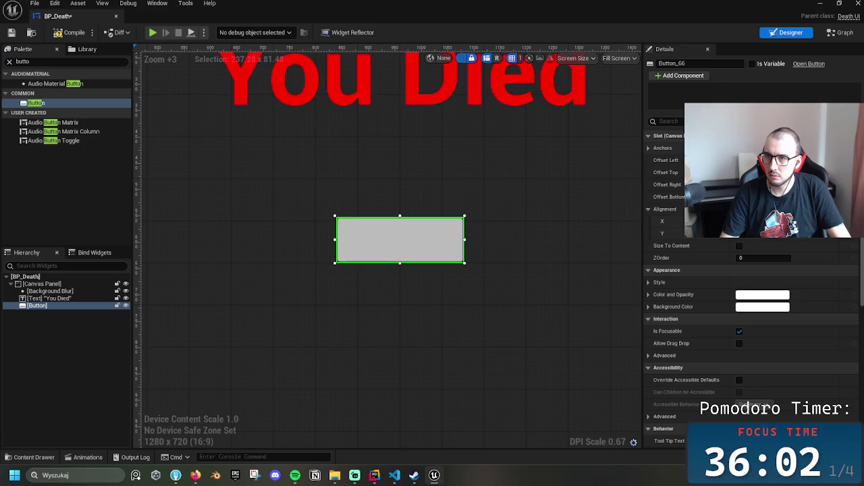
Try anchor presets on the button, undoing its accidental drop into Background Blur
left_click(744, 148)
left_click(783, 196)
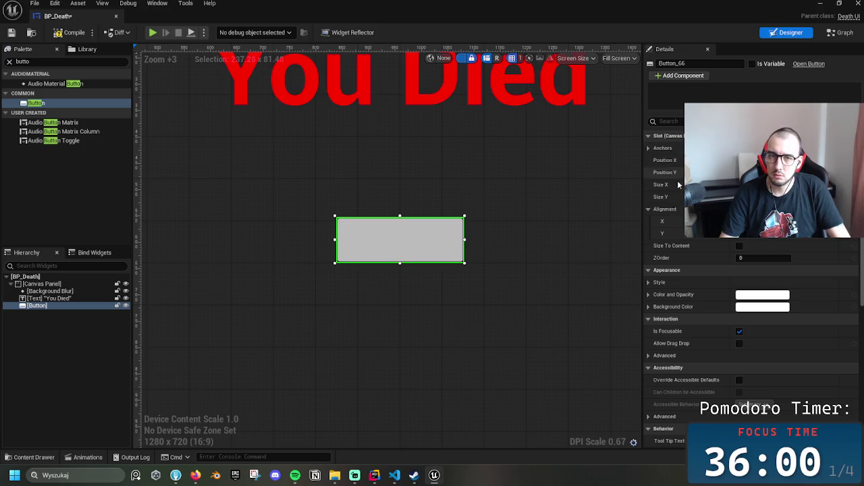
left_click(788, 148)
left_click(789, 239)
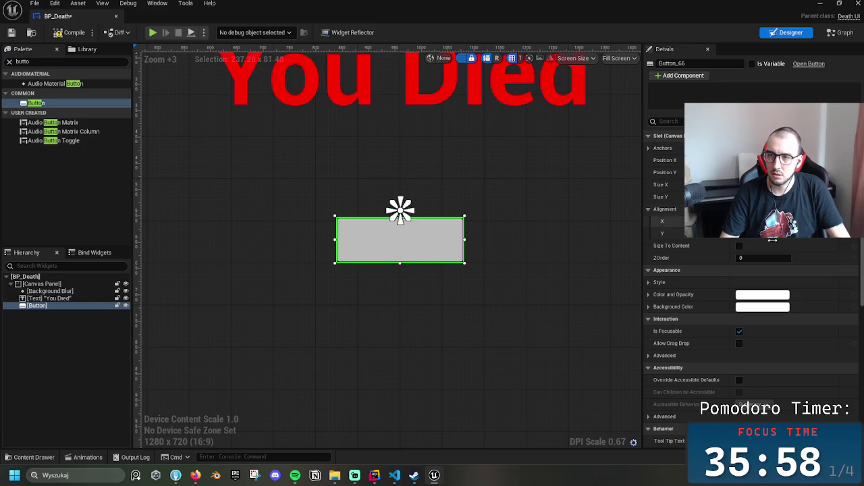
mouse_move(433, 233)
left_mouse_down()
mouse_move(442, 289)
mouse_move(443, 273)
left_mouse_up()
scroll(442, 274, "down", 5)
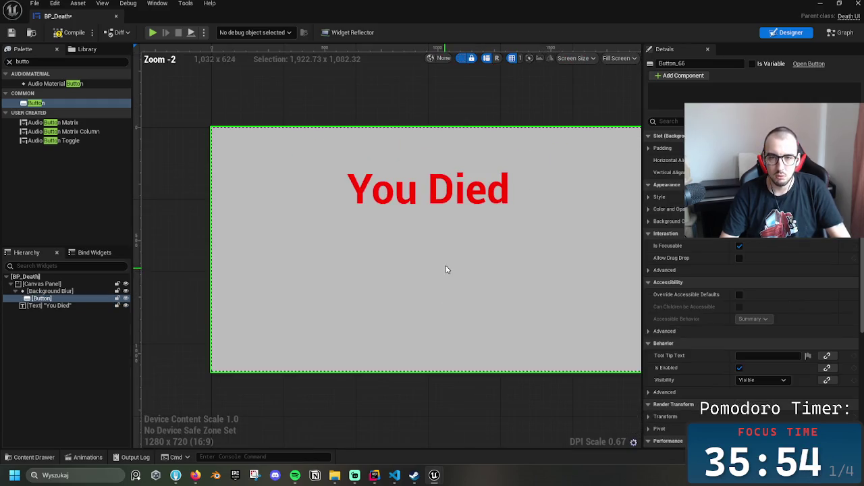
scroll(463, 264, "down", 4)
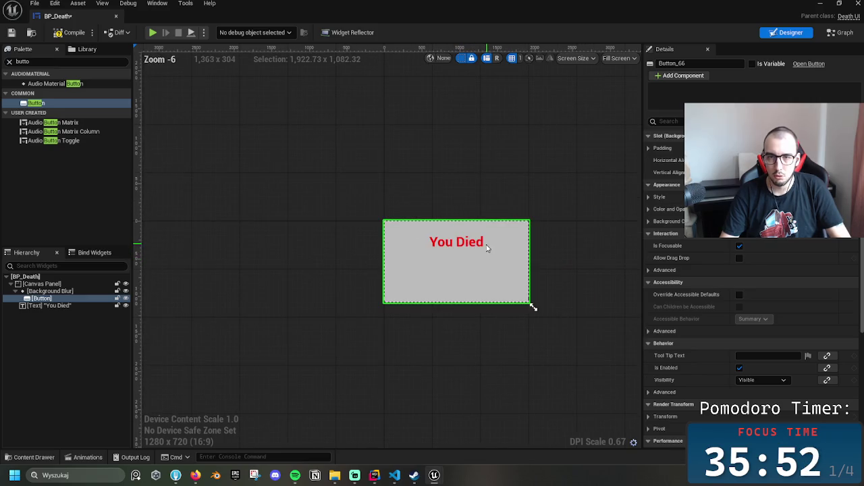
key("ctrl+z")
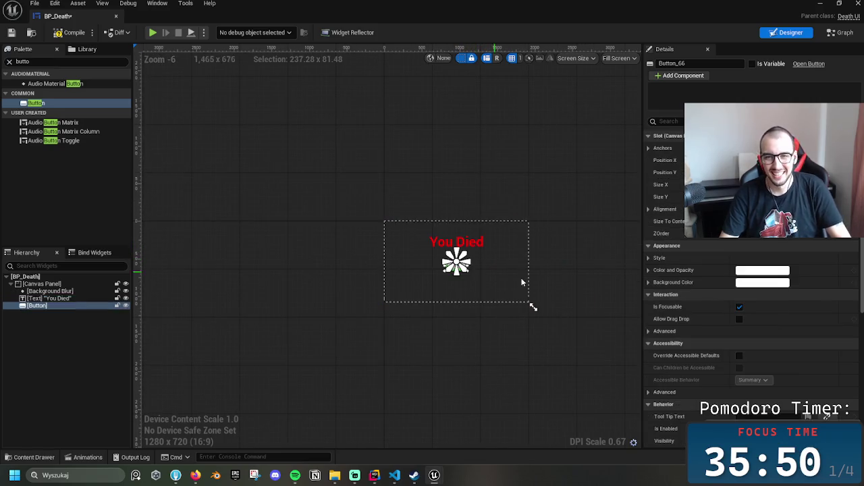
Undo a second accidental drop of the button into Background Blur
mouse_move(483, 276)
left_mouse_down()
mouse_move(525, 193)
mouse_move(481, 231)
mouse_move(498, 264)
left_mouse_up()
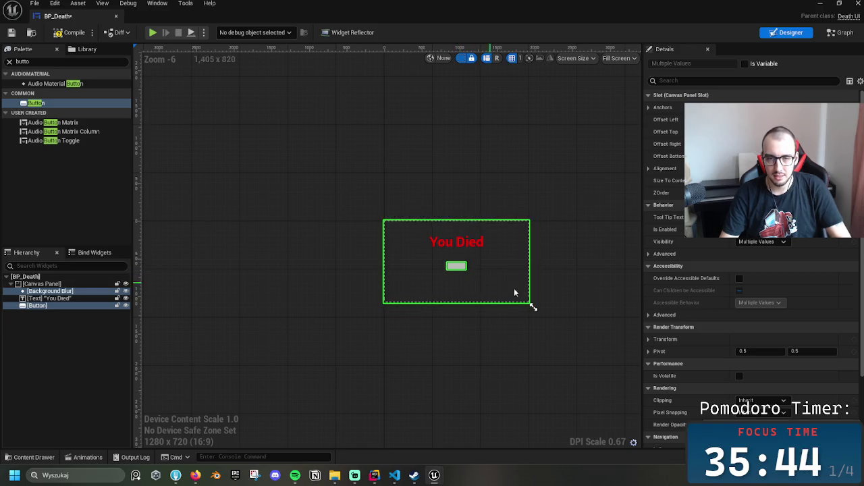
left_click(476, 274)
scroll(500, 279, "up", 3)
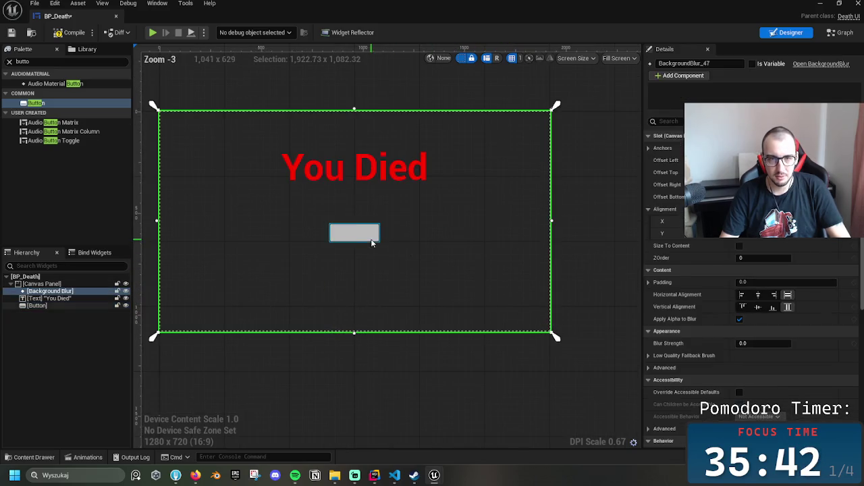
left_click(345, 240)
mouse_move(345, 241)
left_mouse_down()
mouse_move(370, 244)
mouse_move(368, 232)
mouse_move(366, 241)
left_mouse_up()
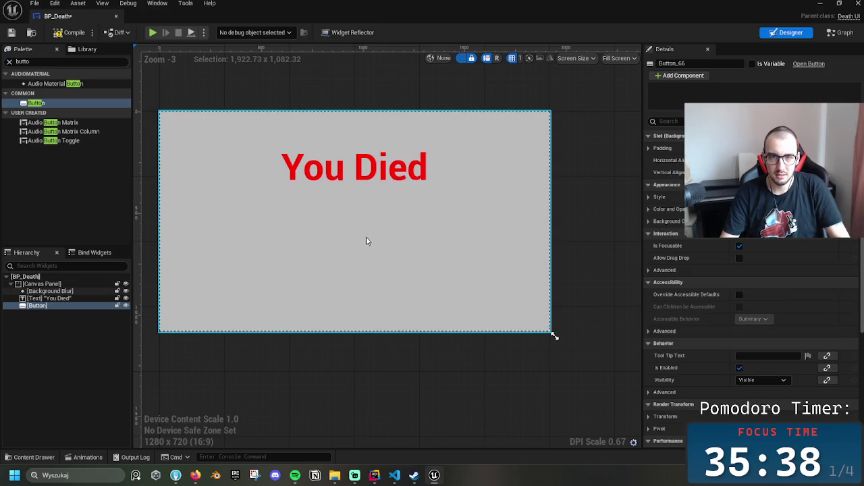
key("ctrl+z")
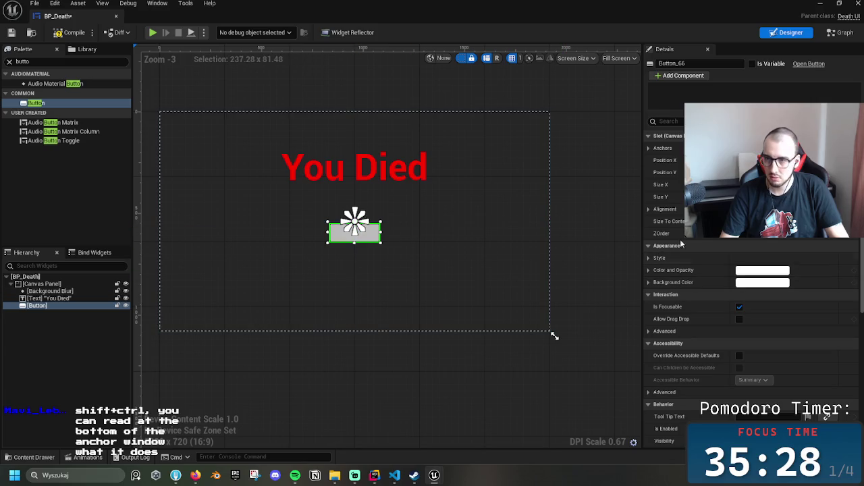
Move the button's anchor to the canvas centre, keeping Background Blur full-screen
left_click(762, 148)
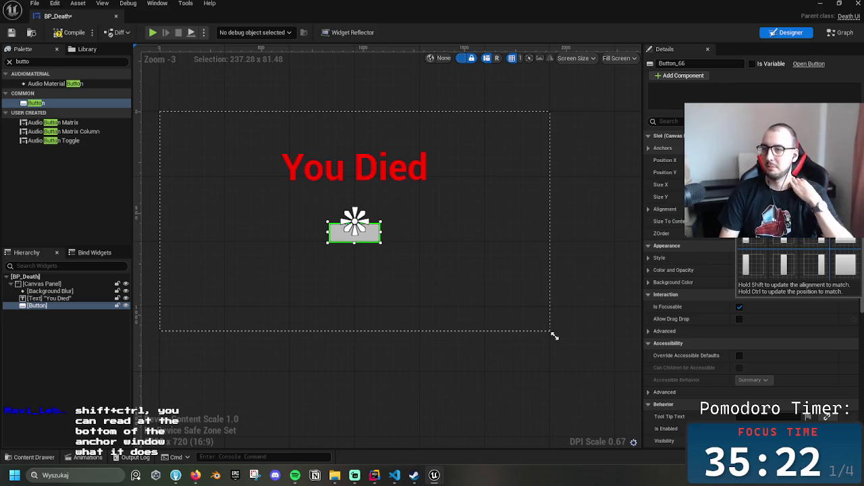
mouse_move(367, 238)
left_mouse_down()
mouse_move(360, 230)
mouse_move(370, 228)
mouse_move(356, 228)
left_mouse_up()
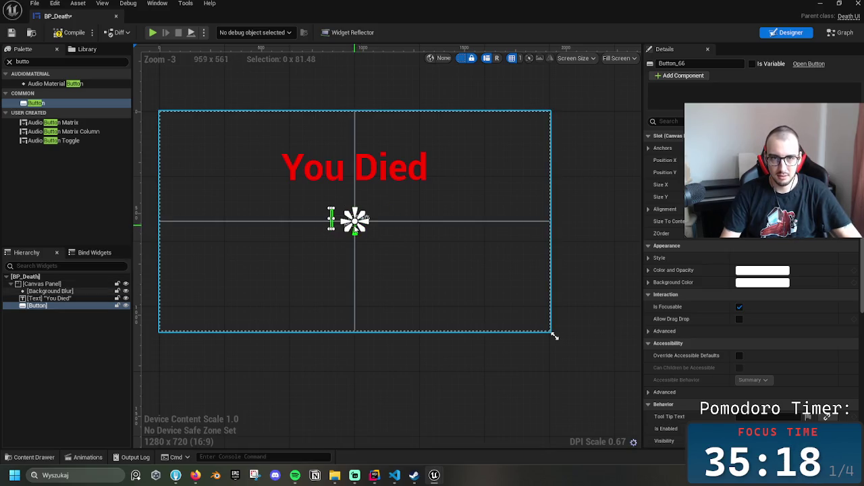
left_click(333, 223, "ctrl")
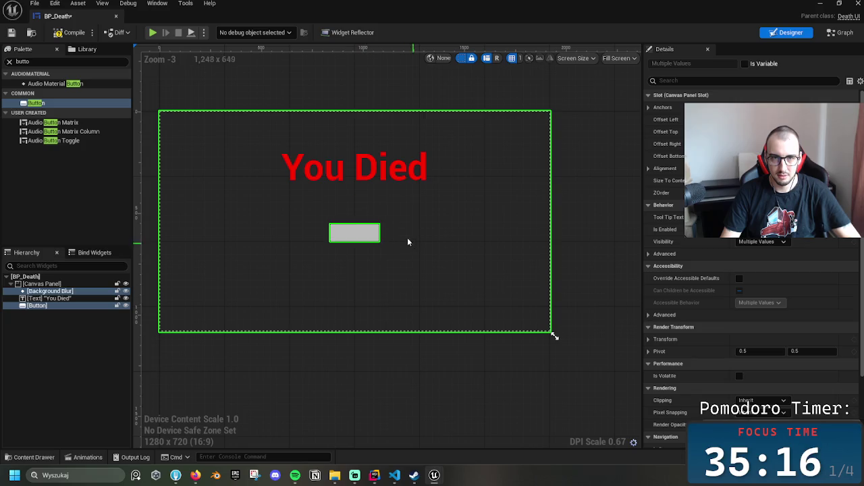
mouse_move(367, 234)
left_mouse_down()
mouse_move(362, 223)
mouse_move(381, 198)
mouse_move(394, 202)
mouse_move(367, 212)
mouse_move(393, 212)
mouse_move(468, 239)
left_mouse_up()
left_click(460, 247)
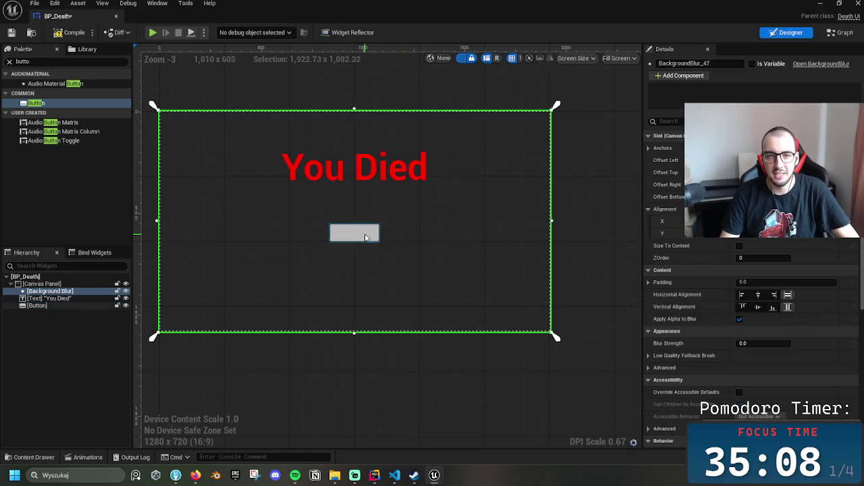
Fit the canvas in view and move the button up toward the text
left_click(451, 255)
scroll(449, 256, "up", 2)
key("Home")
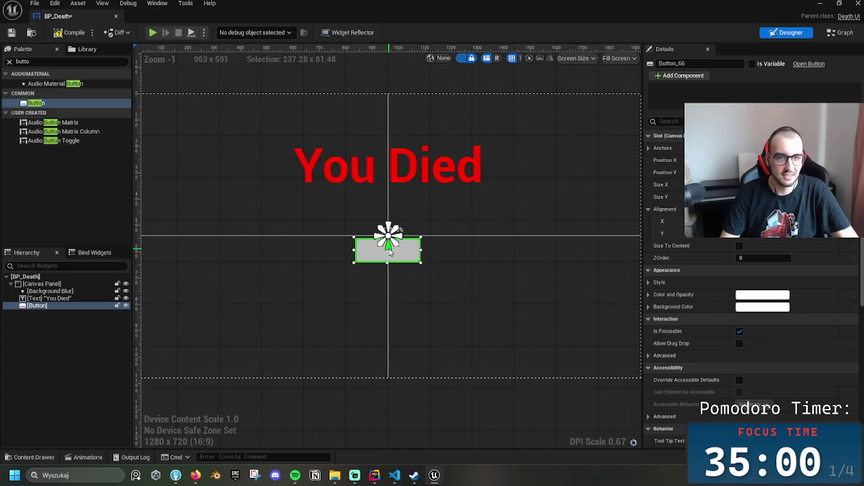
left_click(749, 148)
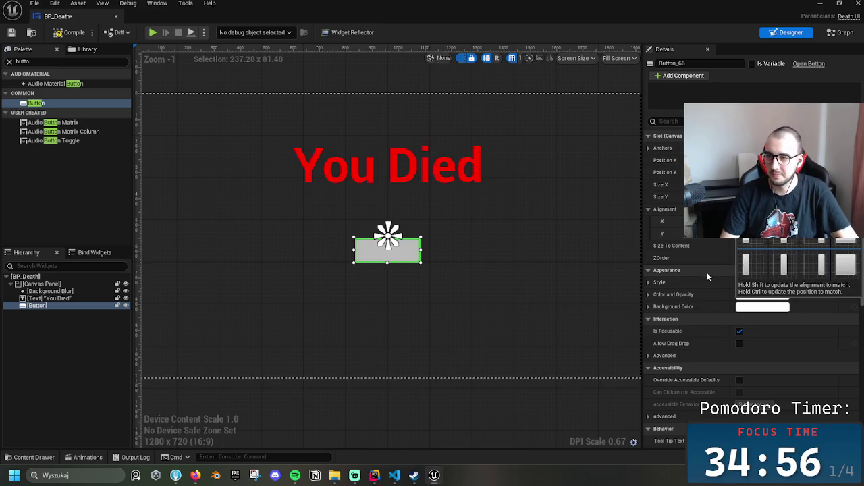
left_click(418, 266)
mouse_move(388, 247)
left_mouse_down()
mouse_move(386, 239)
mouse_move(401, 257)
mouse_move(385, 247)
mouse_move(398, 276)
mouse_move(399, 243)
mouse_move(391, 264)
mouse_move(400, 257)
mouse_move(391, 244)
mouse_move(404, 246)
mouse_move(410, 266)
left_mouse_up()
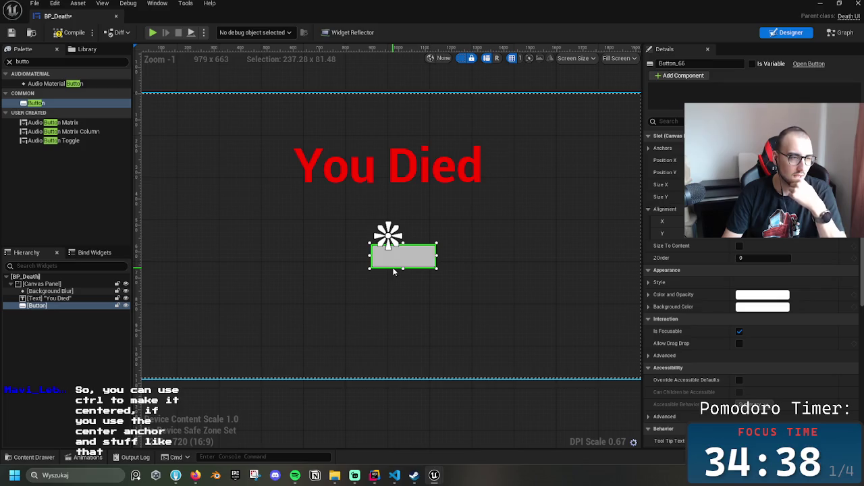
mouse_move(402, 258)
left_mouse_down()
mouse_move(387, 238)
mouse_move(418, 256)
left_mouse_up()
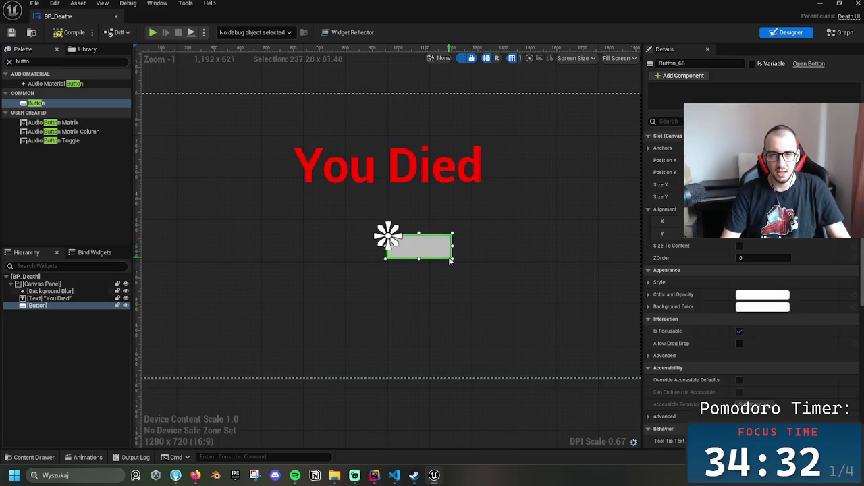
Try repositioning the button up-left, undoing both attempts
scroll(450, 262, "up", 5)
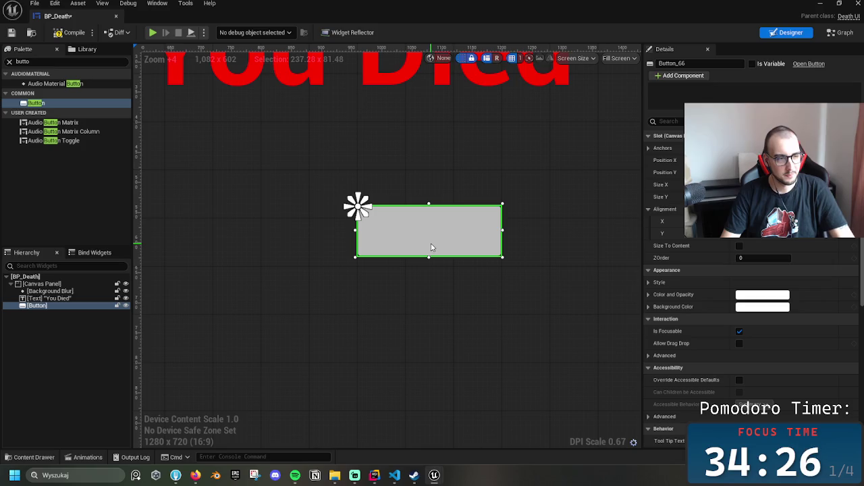
mouse_move(437, 246)
left_mouse_down()
mouse_move(372, 212)
mouse_move(367, 220)
left_mouse_up()
key("ctrl+z")
left_click(452, 247)
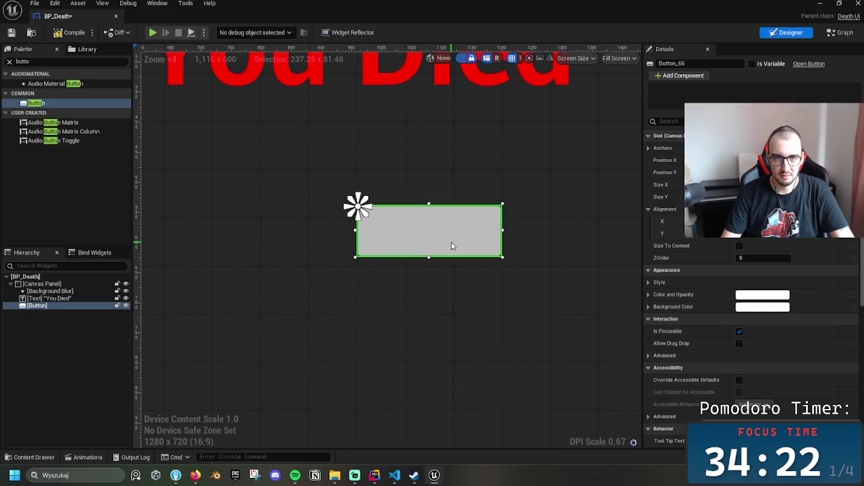
mouse_move(442, 242)
left_mouse_down()
mouse_move(466, 243)
mouse_move(380, 215)
mouse_move(405, 231)
mouse_move(401, 224)
left_mouse_up()
key("ctrl+z")
Reselect the button and nudge it right onto its centre anchor
key("Escape")
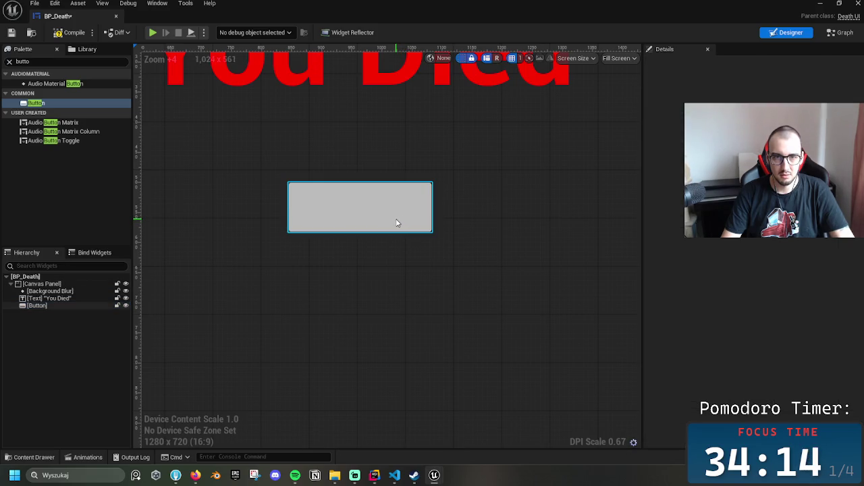
left_click(397, 224)
left_click_drag(395, 223, 396, 223)
key("Escape")
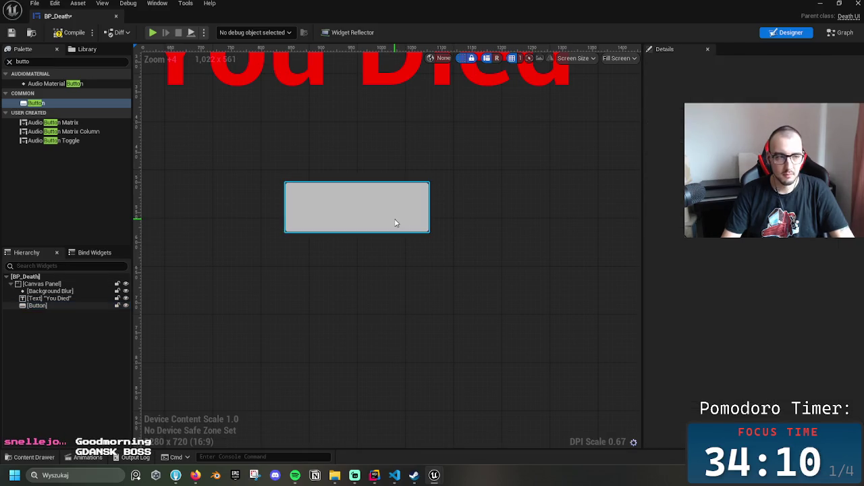
left_click(402, 224)
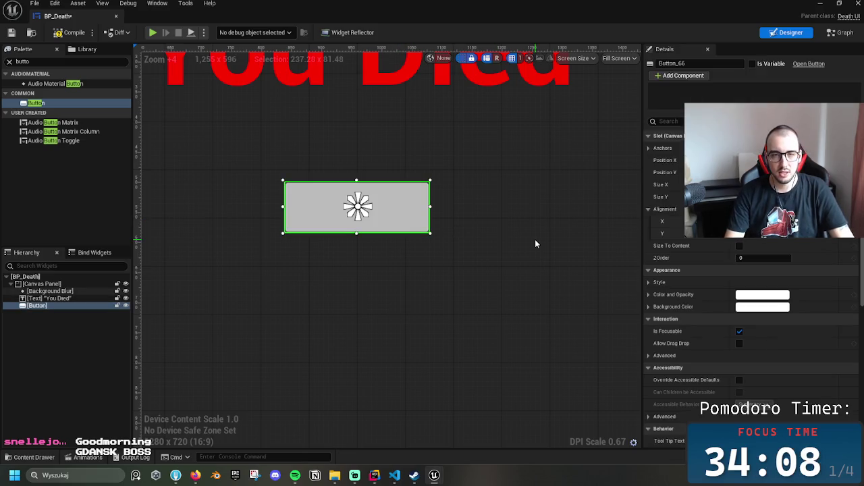
key("Right")
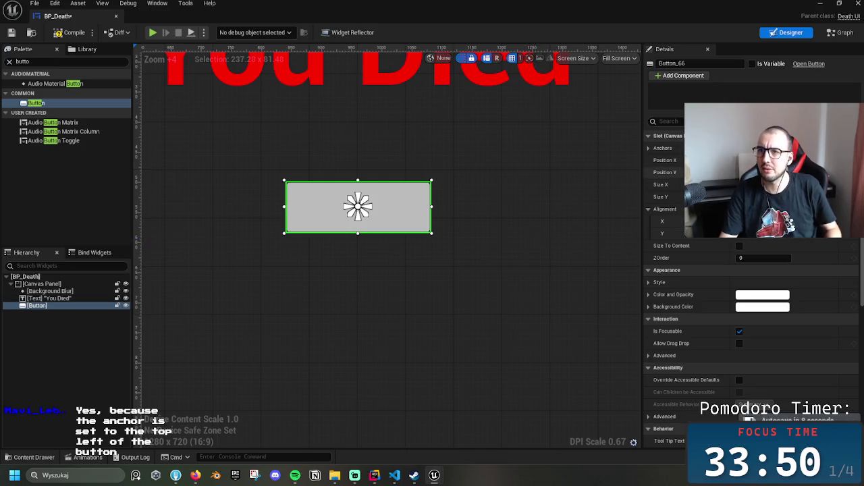
left_click_drag(757, 160, 777, 172)
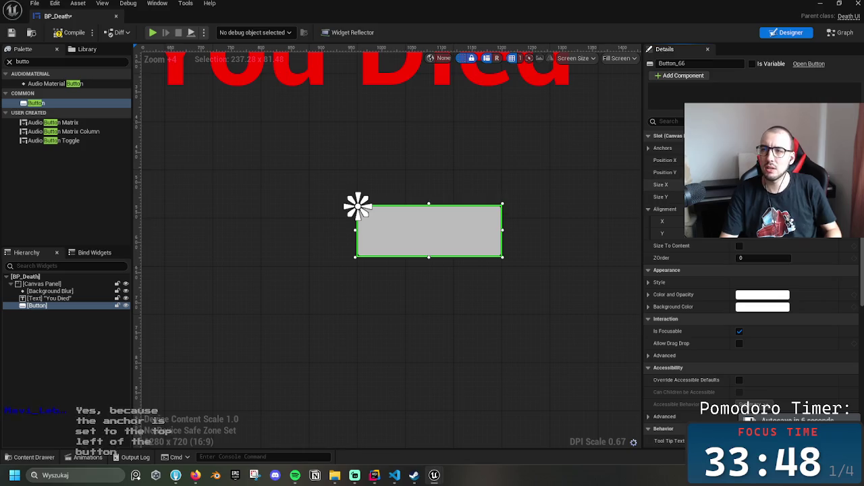
Set the gray button's size to 100 × 30 and stretch its anchor to the bottom-right corner
type("100")
key("Return")
type("30")
key("Return")
left_click(757, 208)
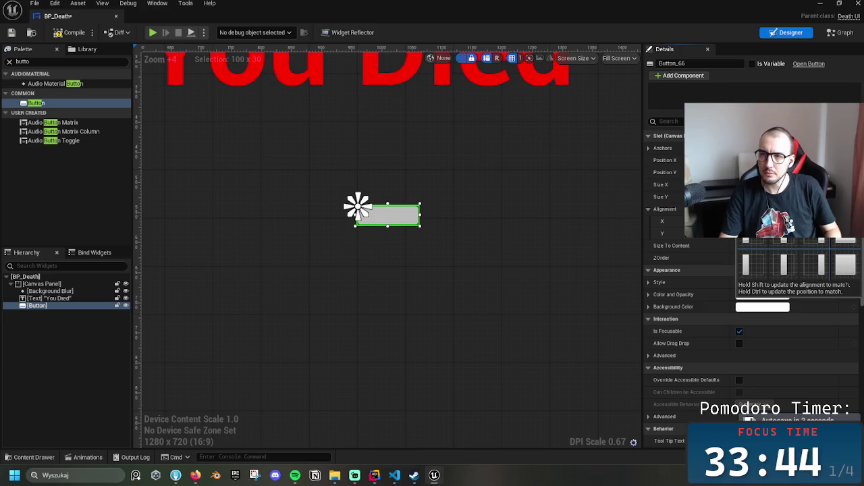
mouse_move(365, 213)
left_mouse_down()
mouse_move(427, 237)
mouse_move(424, 231)
left_mouse_up()
Give the button a single-point anchor, undoing a stray move of it up-left
left_click(756, 148)
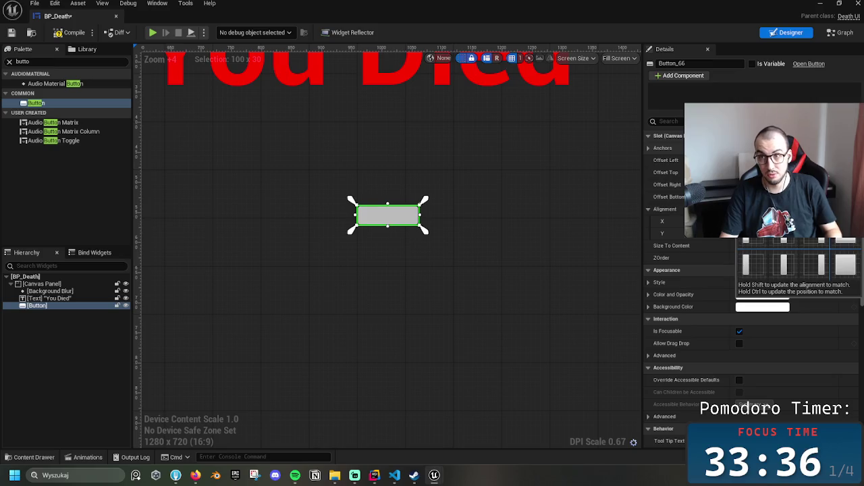
left_click(754, 196)
left_click(756, 148)
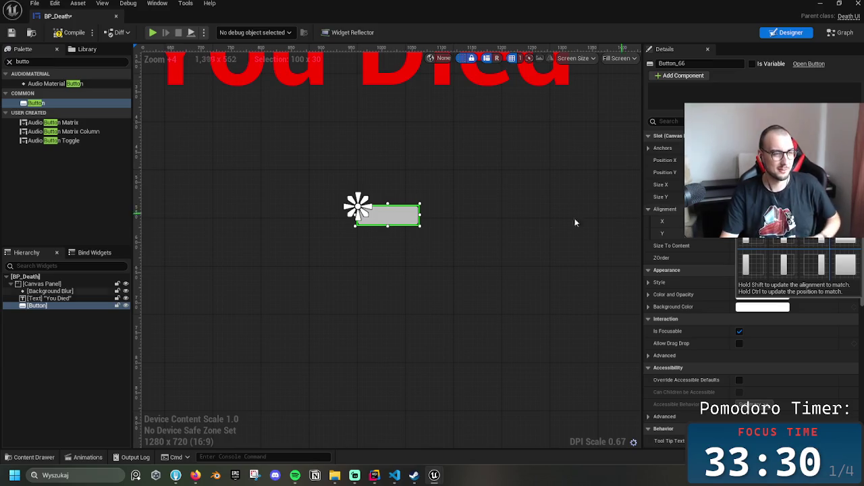
mouse_move(375, 218)
left_mouse_down()
mouse_move(462, 244)
mouse_move(541, 221)
left_mouse_up()
left_click(540, 221)
key("ctrl+z")
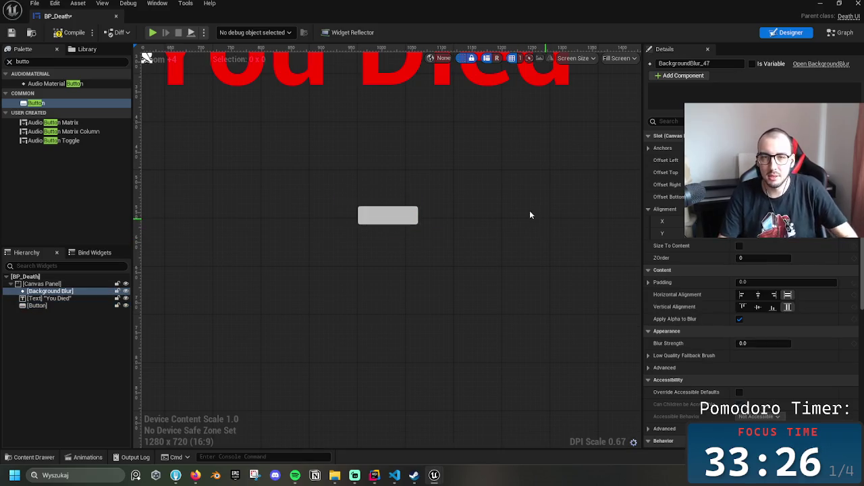
Anchor the background blur to the centre and stretch its anchors to its bottom-right corner
left_click(763, 148)
left_click(782, 193)
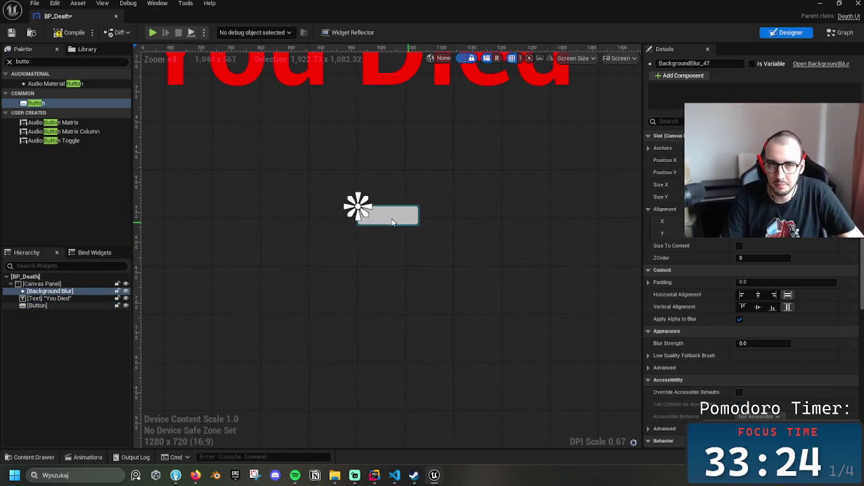
left_click_drag(366, 218, 427, 238)
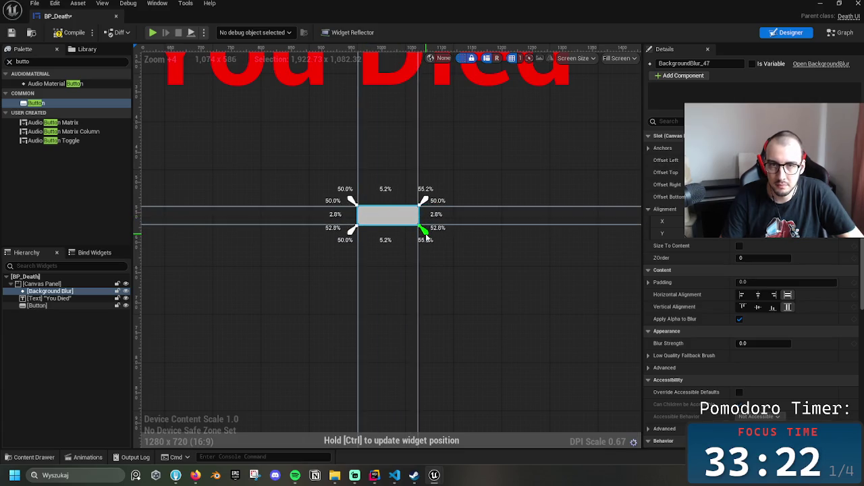
left_click_drag(427, 237, 426, 233)
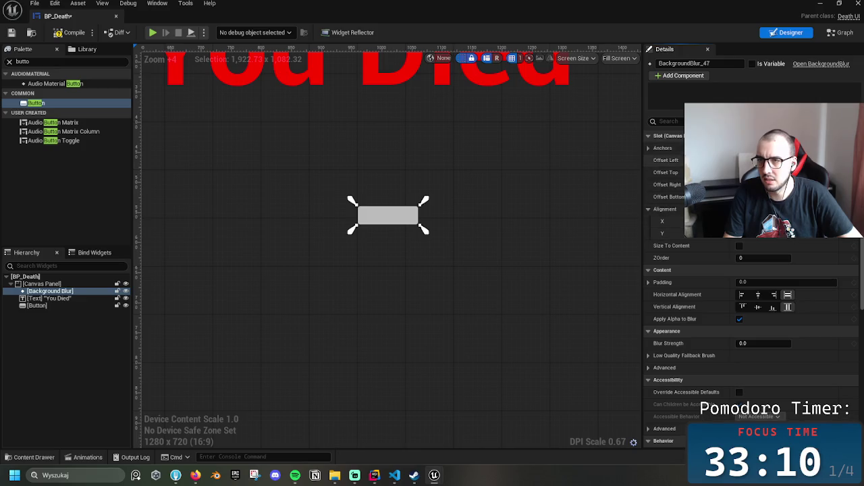
left_click(749, 148)
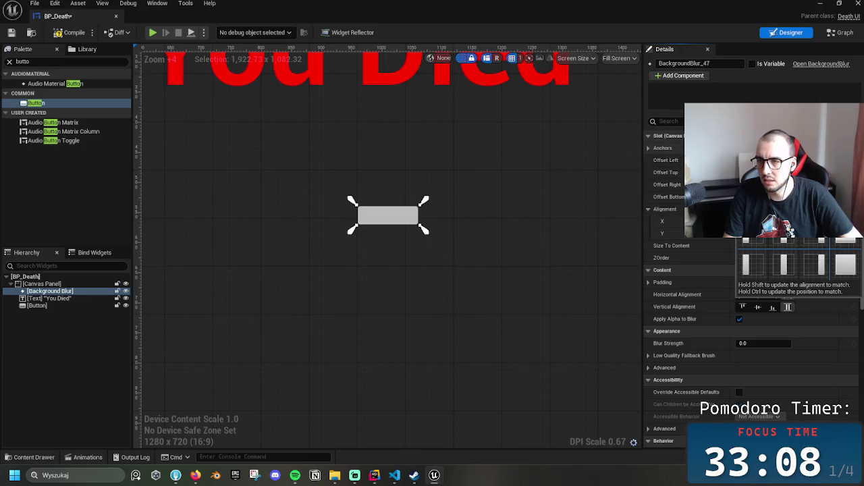
Reposition the button's anchor, widen it to 100 px and move it up under the You Died text
left_click(391, 222)
mouse_move(358, 208)
left_mouse_down()
mouse_move(358, 196)
mouse_move(305, 193)
mouse_move(333, 209)
mouse_move(333, 197)
mouse_move(544, 260)
mouse_move(504, 308)
mouse_move(300, 252)
mouse_move(466, 226)
mouse_move(404, 323)
mouse_move(332, 266)
mouse_move(360, 186)
left_mouse_up()
mouse_move(419, 215)
left_mouse_down()
mouse_move(458, 215)
mouse_move(394, 214)
mouse_move(420, 215)
left_mouse_up()
mouse_move(358, 191)
left_mouse_down()
mouse_move(490, 198)
mouse_move(382, 201)
mouse_move(526, 195)
left_mouse_up()
key("ctrl+z")
left_click(390, 224)
left_click(390, 225)
left_click_drag(390, 224, 356, 193)
left_click(363, 196)
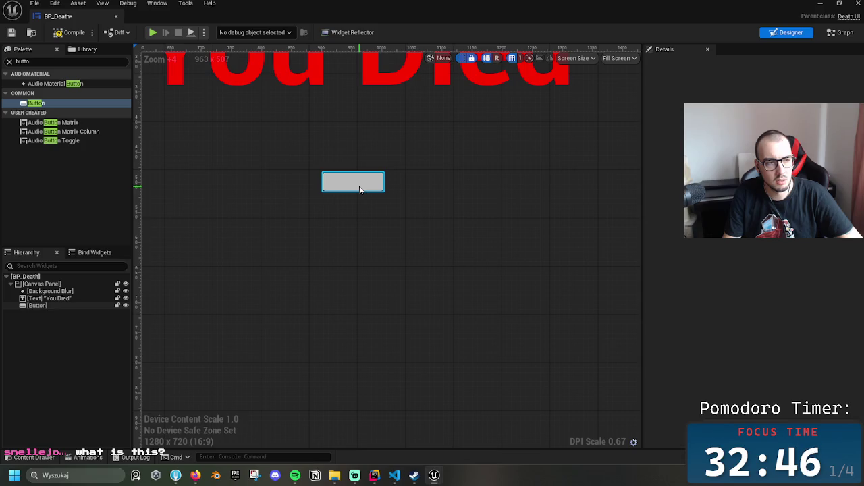
Shift the gray button a few pixels right toward the centre under You Died
scroll(468, 272, "down", 2)
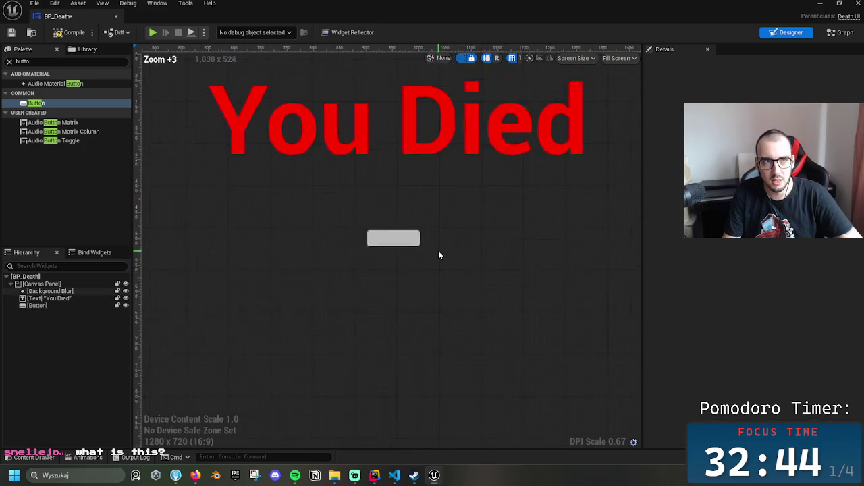
scroll(439, 251, "down", 5)
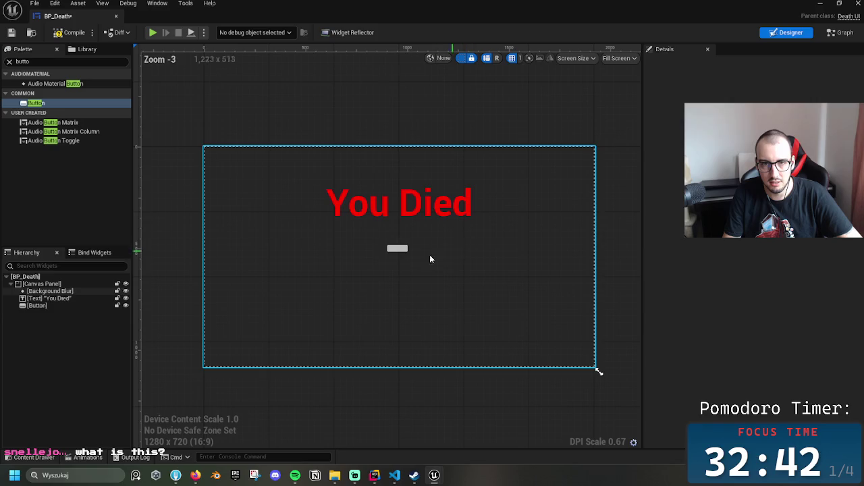
left_click(395, 249)
scroll(421, 262, "up", 6)
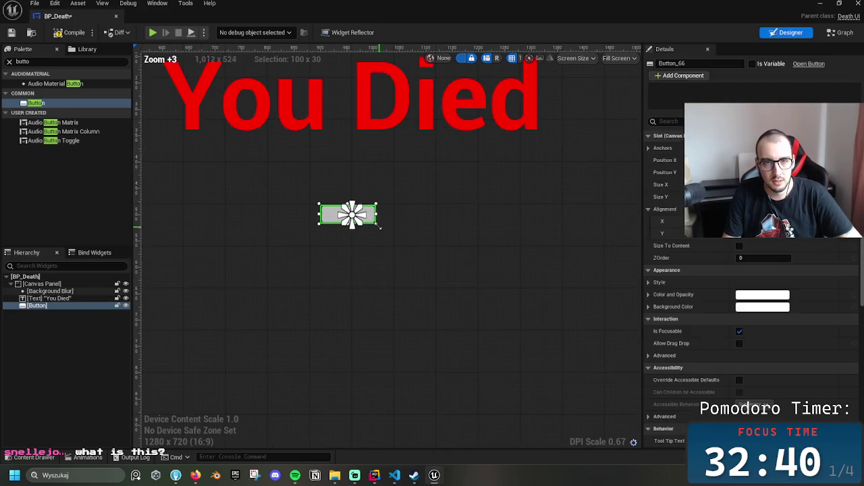
left_click_drag(371, 224, 376, 224)
scroll(339, 239, "up", 13)
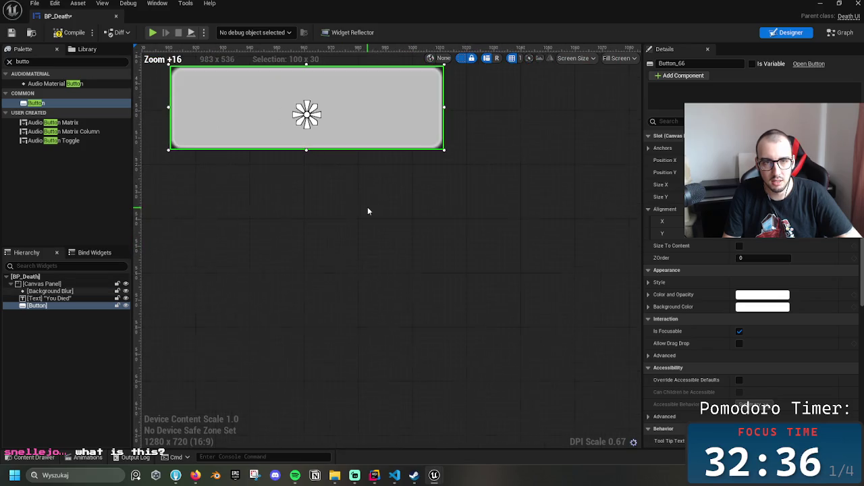
left_click_drag(417, 195, 403, 203)
key("Right")
key("Left")
key("Left")
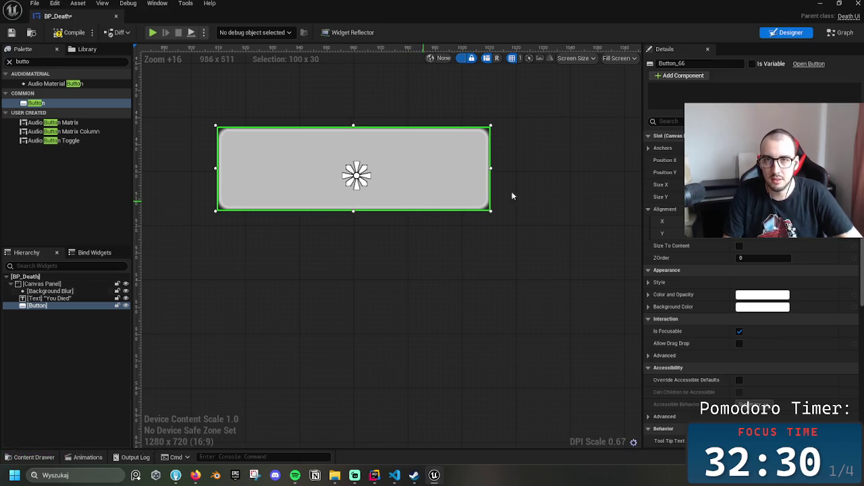
Keep the grid snap size at 1 and enlarge the button slightly from its corners
left_click(520, 58)
left_click(530, 83)
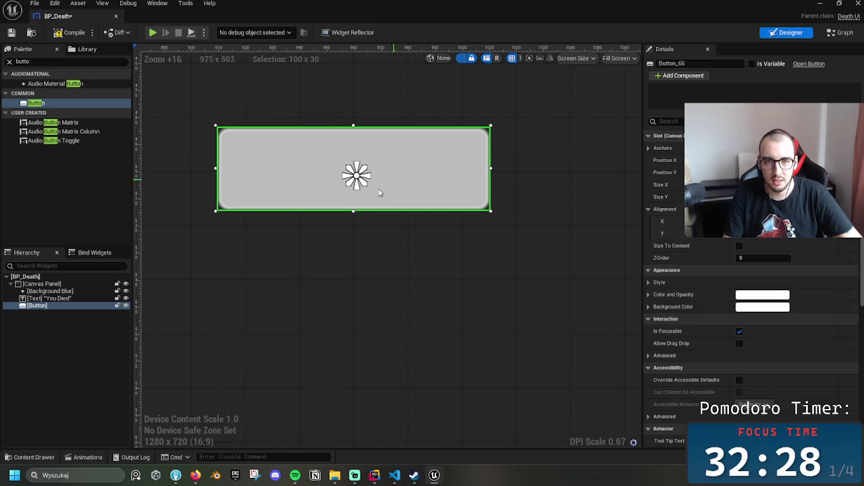
left_click_drag(491, 211, 492, 213)
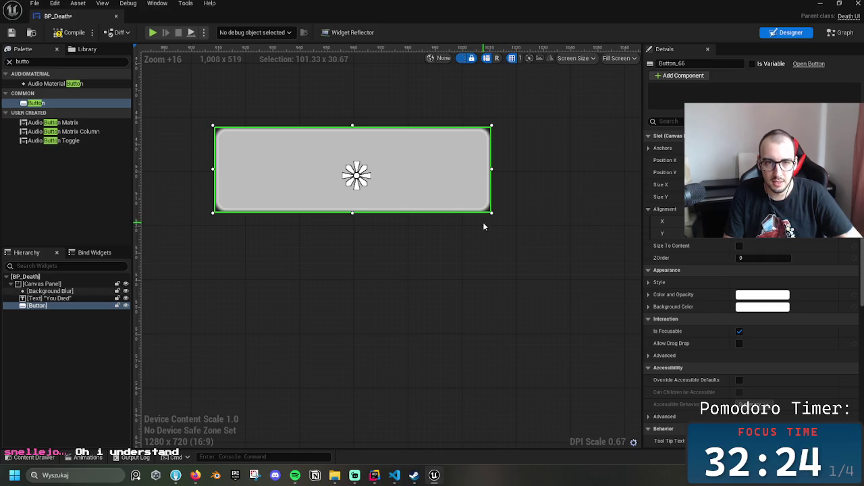
key("Right")
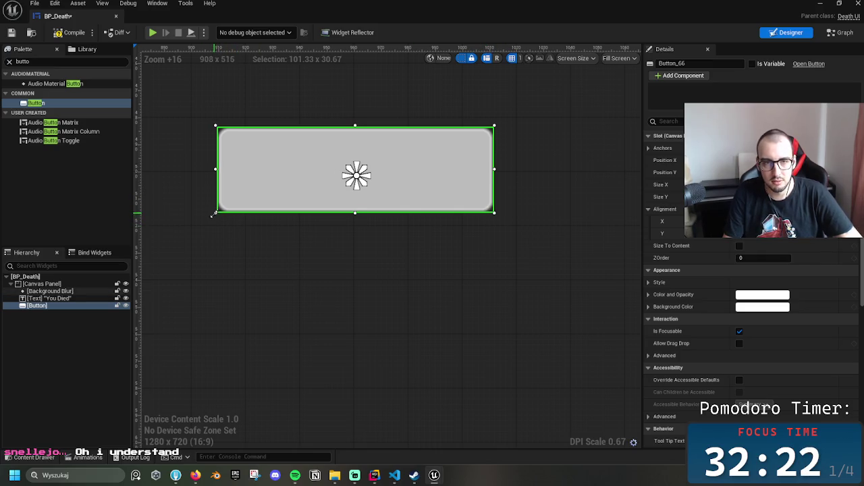
left_click_drag(213, 214, 211, 216)
Select the background blur, You Died text and button in turn to check the layout, ending on the button
left_click(494, 249)
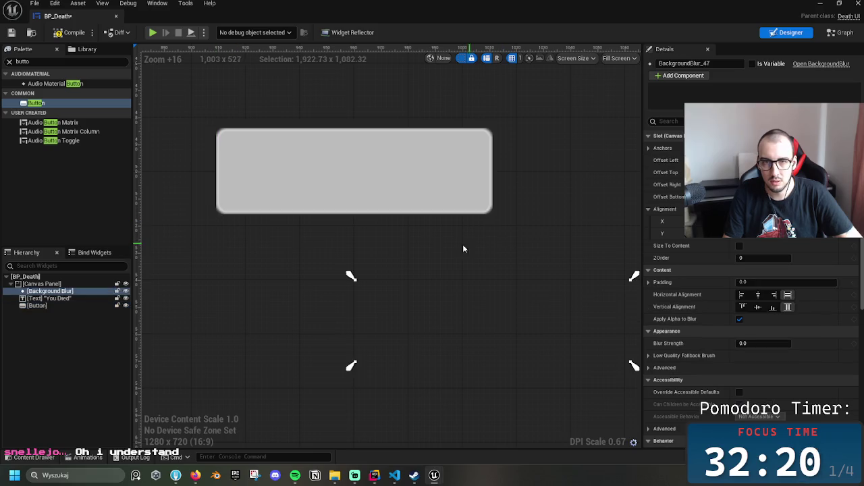
scroll(460, 246, "down", 6)
scroll(449, 265, "up", 1)
scroll(442, 266, "down", 3)
scroll(425, 275, "down", 1)
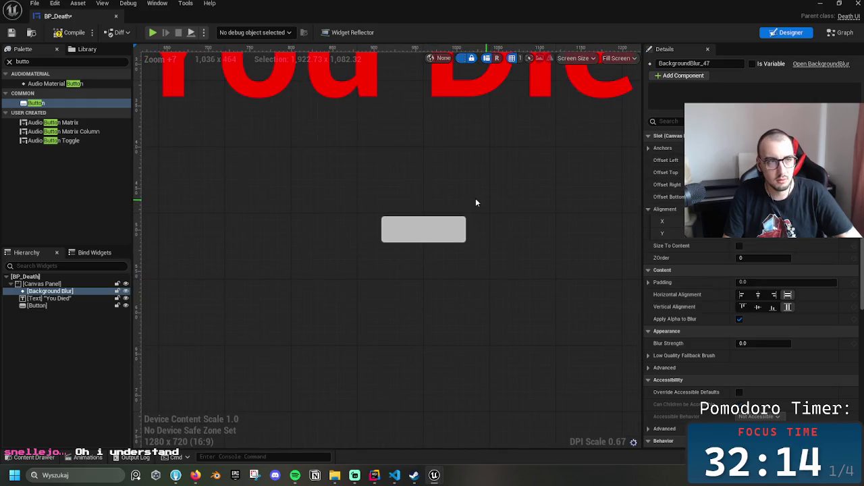
left_click(48, 298)
scroll(176, 297, "down", 8)
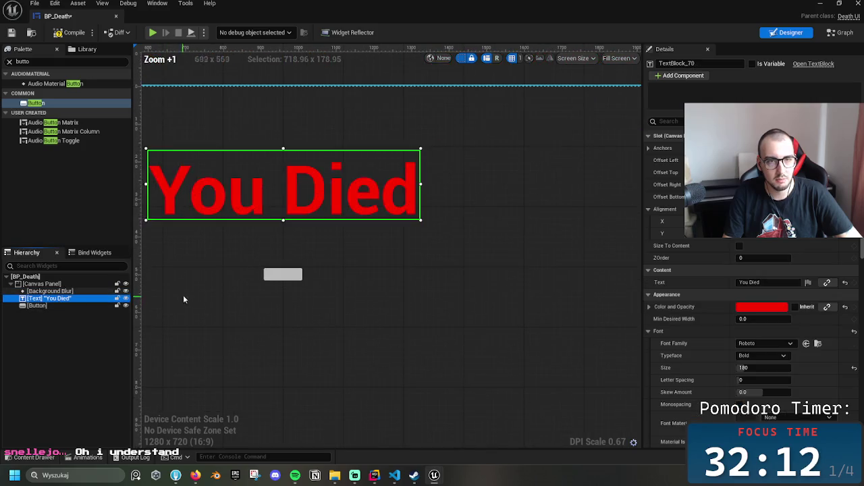
left_click_drag(339, 315, 275, 234)
left_click(47, 291)
left_click_drag(344, 267, 224, 267)
left_click(66, 299)
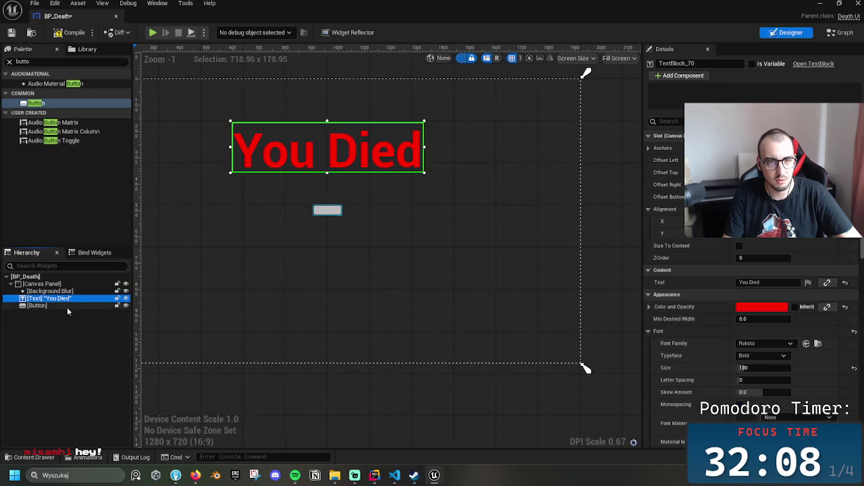
left_click(68, 307)
left_click(64, 291)
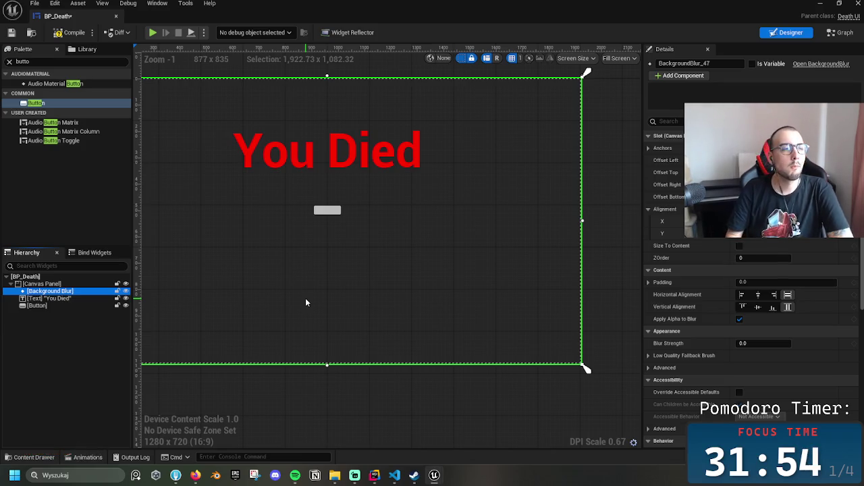
left_click(328, 210)
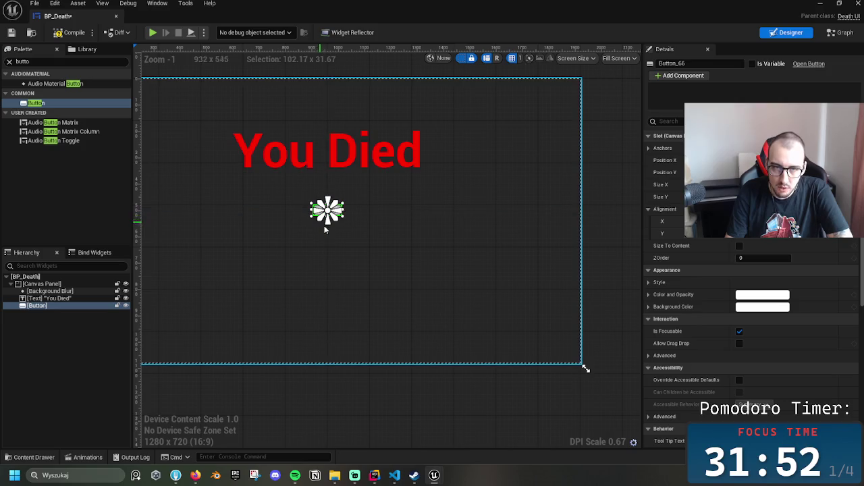
scroll(357, 247, "up", 2)
scroll(357, 247, "up", 2)
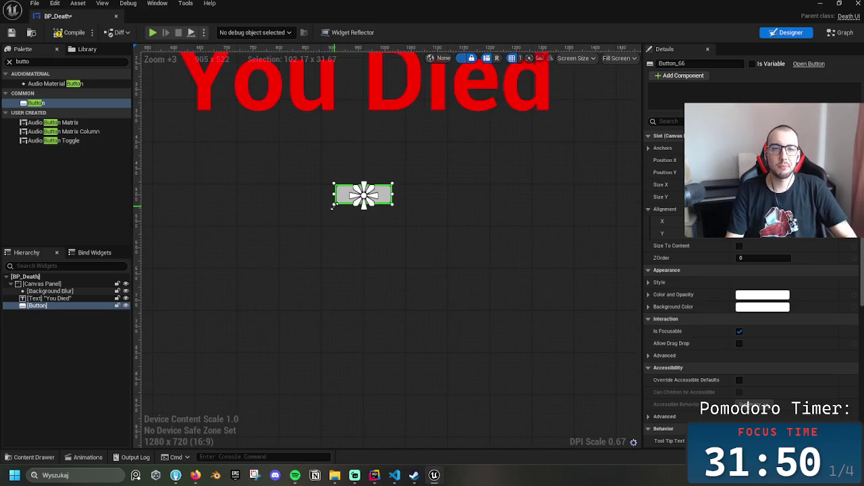
Resize the gray button to roughly 321 × 65 and centre it under the You Died text
mouse_move(332, 207)
left_mouse_down()
mouse_move(250, 238)
mouse_move(238, 223)
mouse_move(220, 223)
left_mouse_up()
left_click_drag(289, 211, 380, 216)
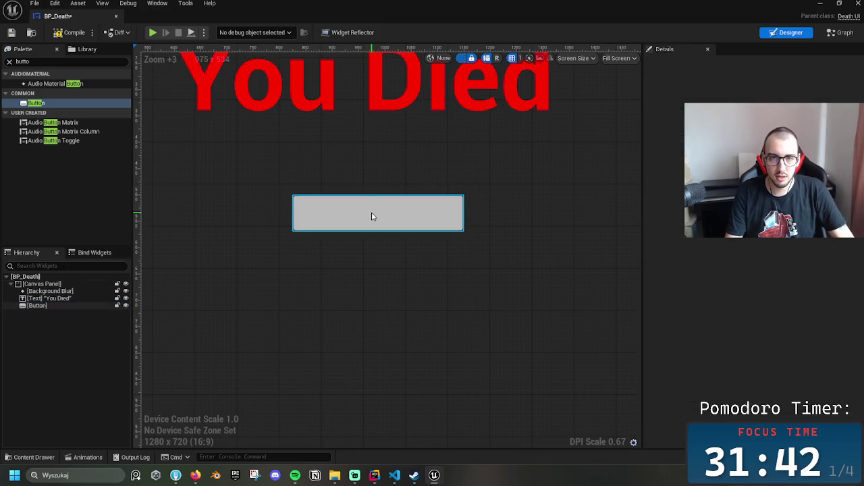
left_click(367, 216)
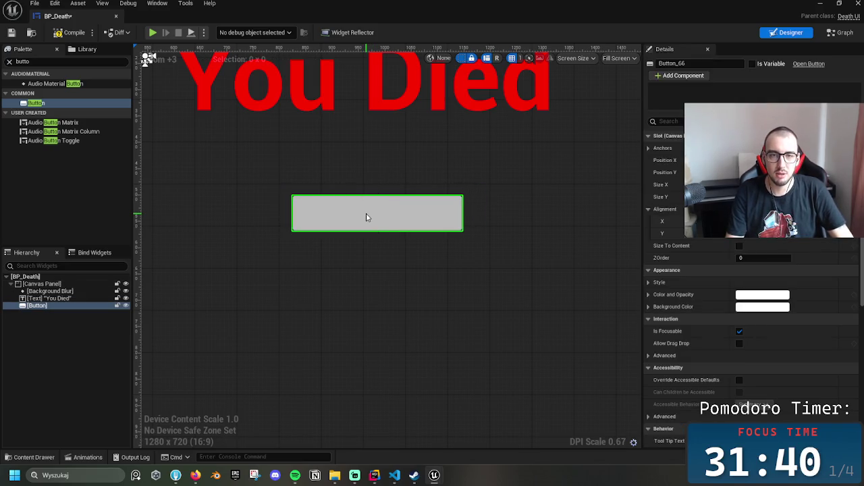
scroll(367, 214, "up", 4)
left_click_drag(380, 206, 375, 204)
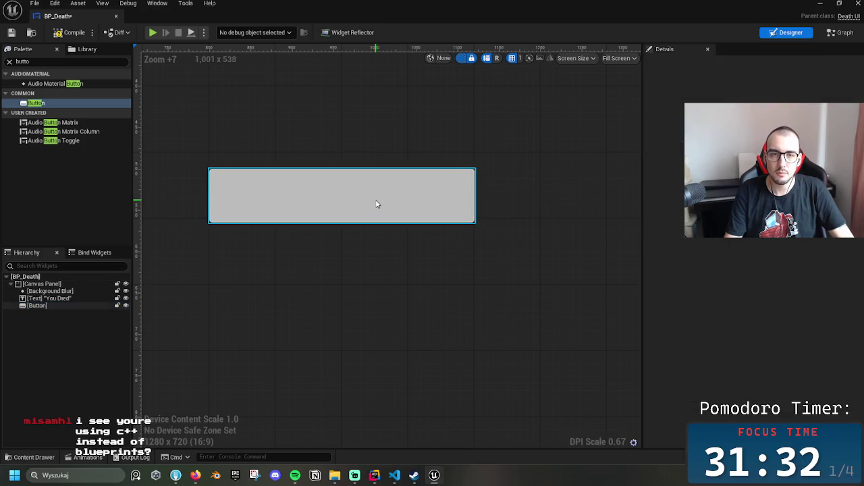
left_click(377, 203)
scroll(453, 276, "down", 5)
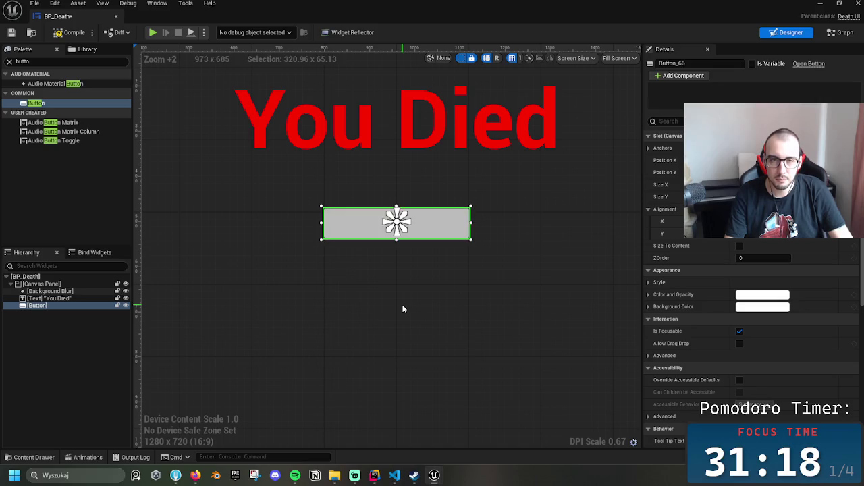
scroll(443, 268, "up", 3)
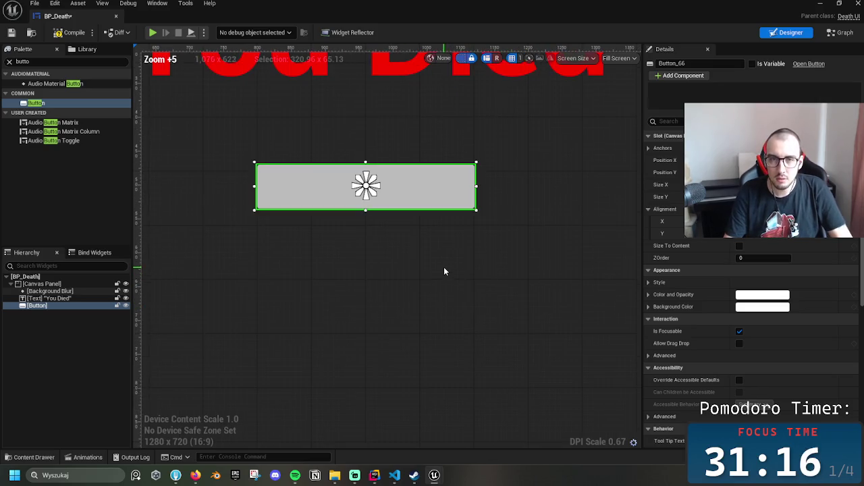
Nudge the button up, duplicate it, and move one copy down and back up with arrow keys
scroll(369, 306, "up", 5)
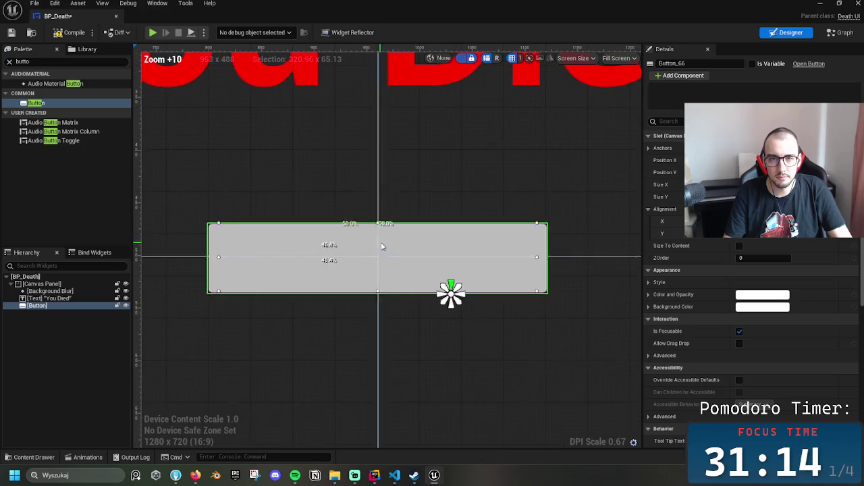
key("Up")
key("Up")
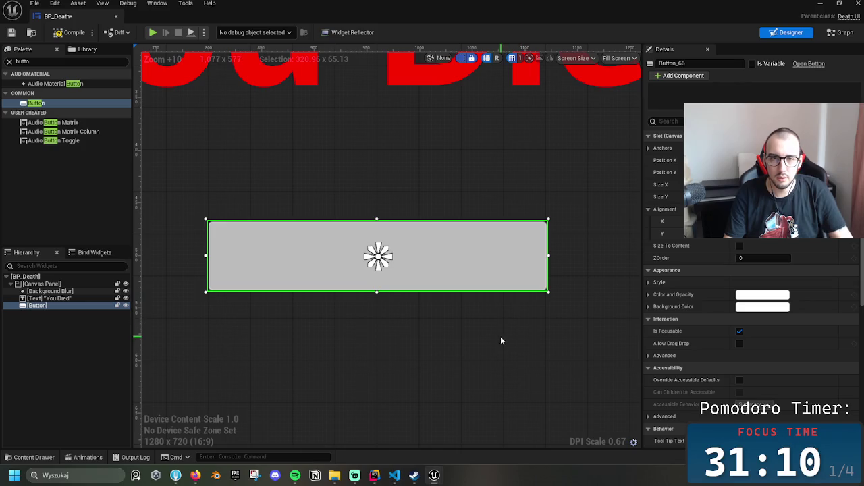
key("ctrl+d")
left_click(437, 281)
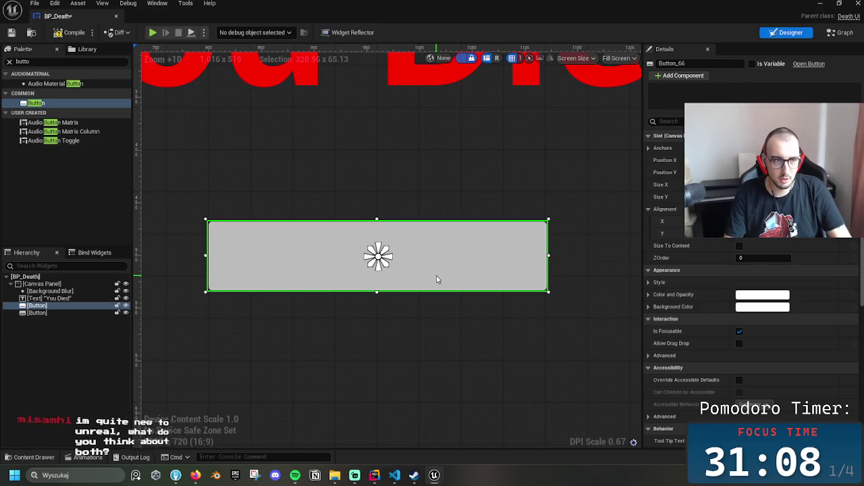
key("Down")
key("Down")
key("Down")
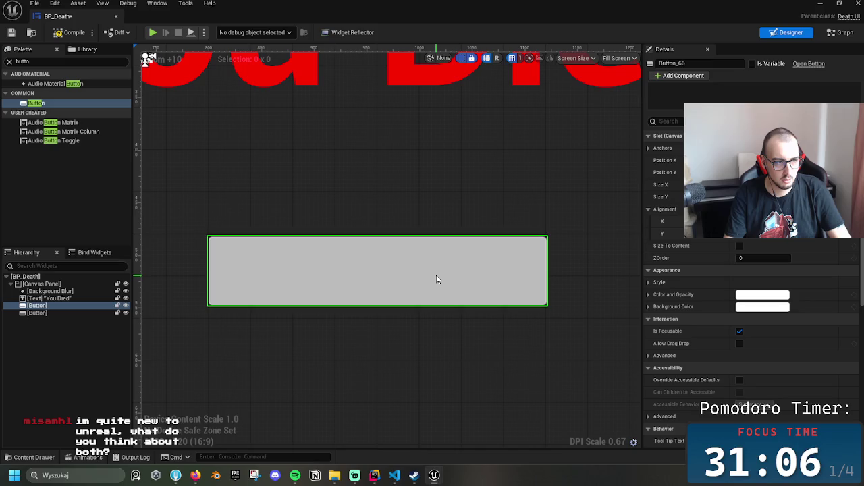
key("Down")
key("Down")
key("Down")
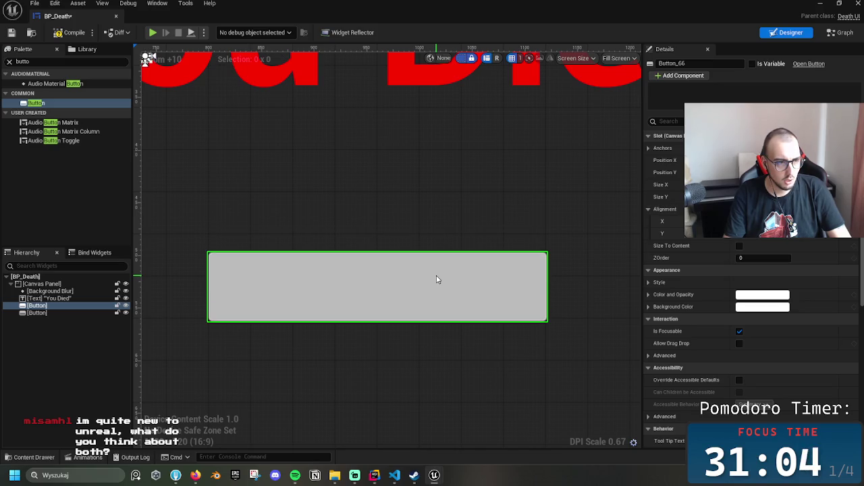
key("Down")
key("Down")
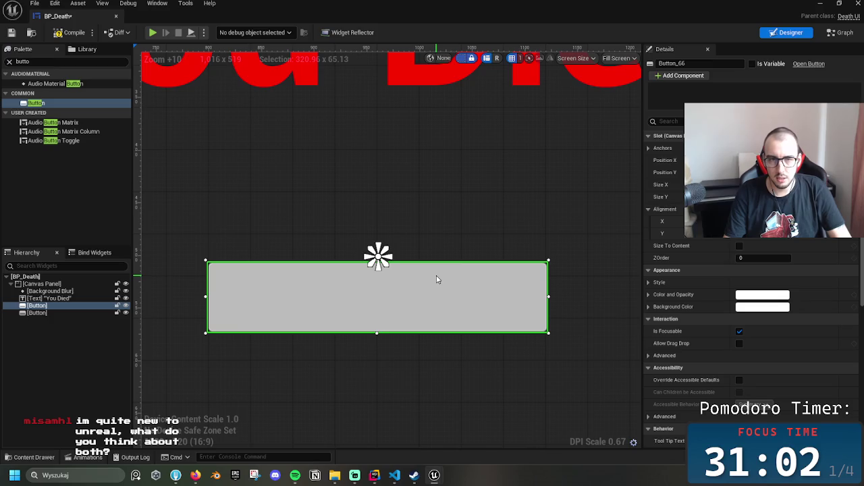
key("Up")
key("Up")
key("Up")
key("Up")
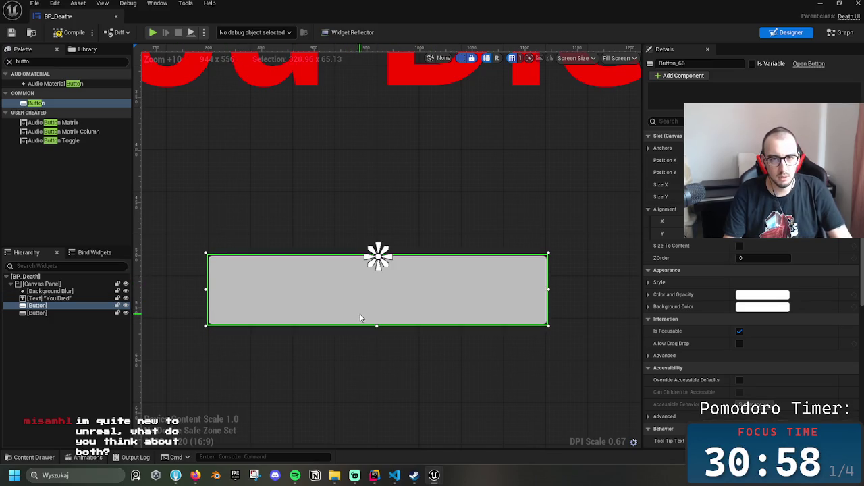
key("Up")
key("Up")
key("Up")
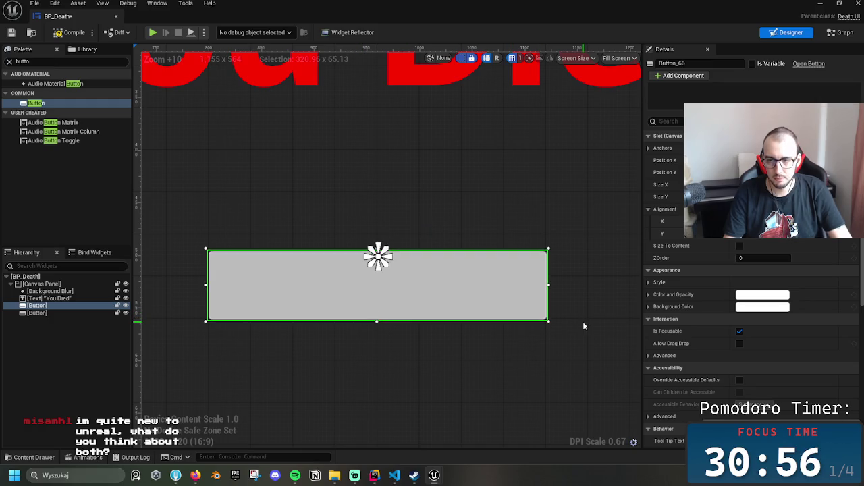
key("Up")
key("Up")
key("Up")
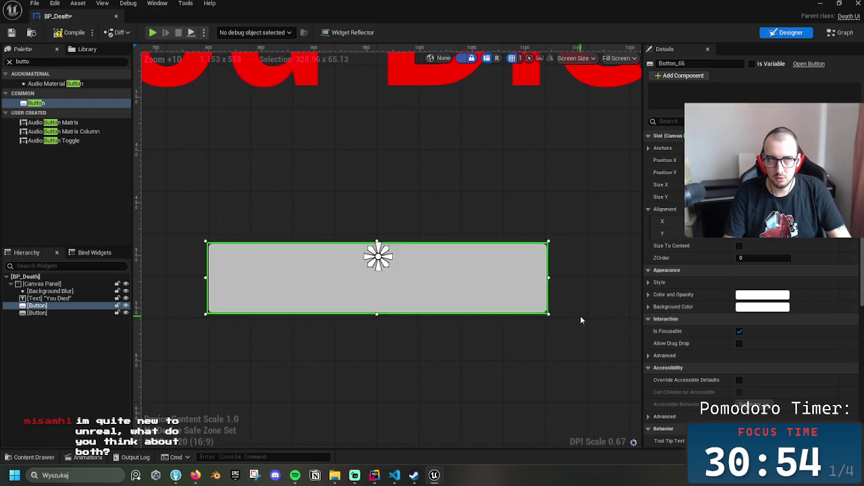
Raise the button and blur a few pixels and remove the extra second button, leaving one
left_click(564, 323, "ctrl")
scroll(564, 326, "down", 4)
key("Up")
key("Up")
key("Up")
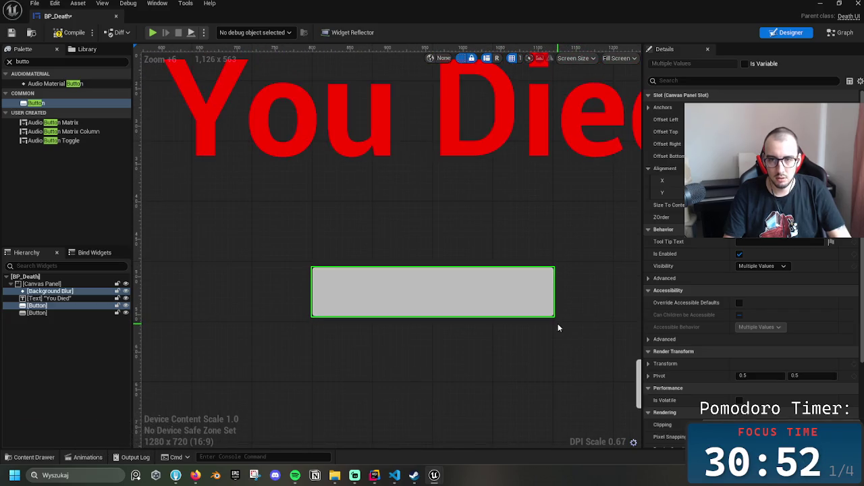
key("Up")
key("Up")
key("Up")
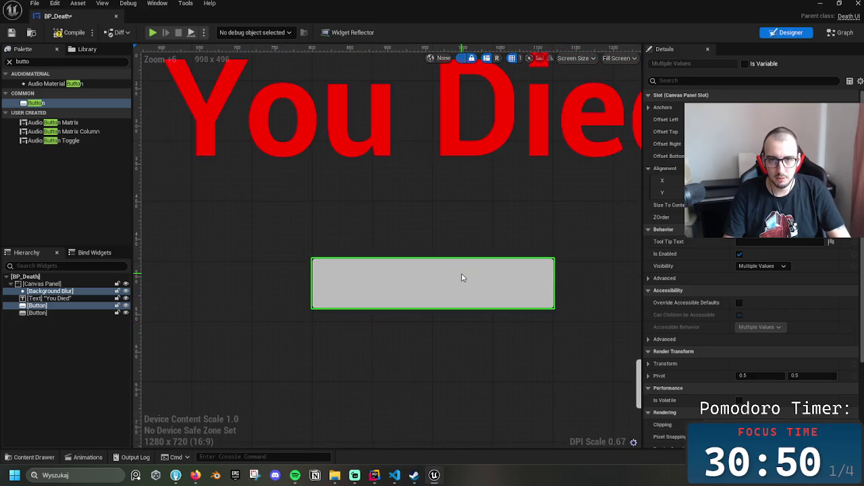
key("Up")
key("Up")
key("Up")
key("Down")
key("Down")
key("Down")
left_click(461, 292)
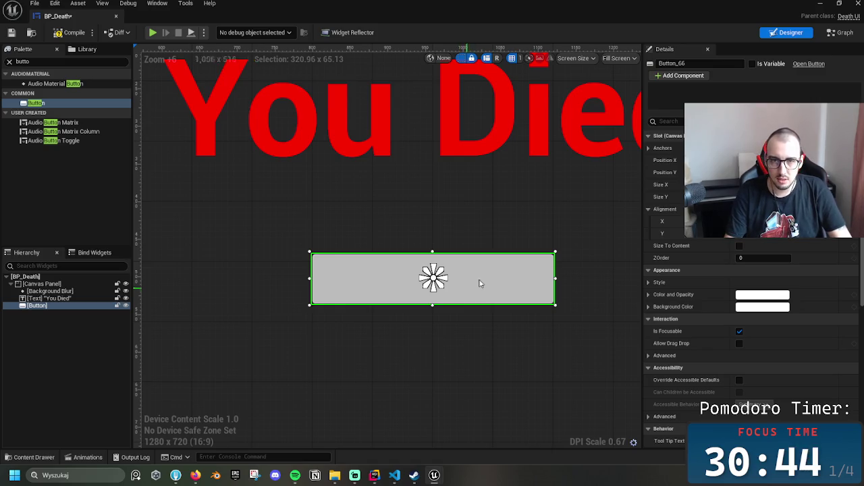
scroll(480, 284, "up", 3)
scroll(478, 280, "down", 3)
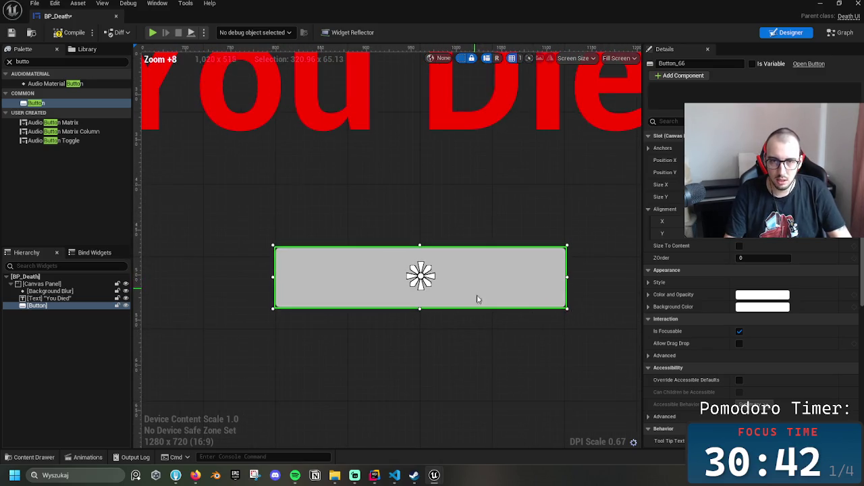
scroll(441, 300, "down", 3)
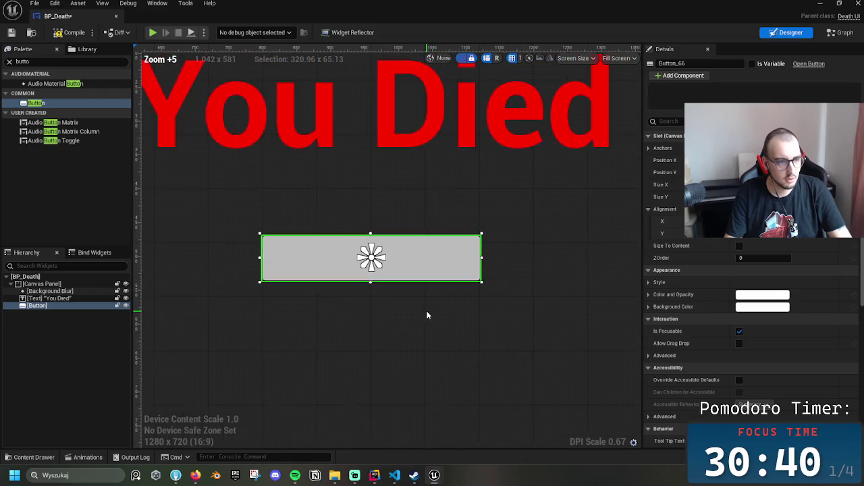
left_click(500, 276)
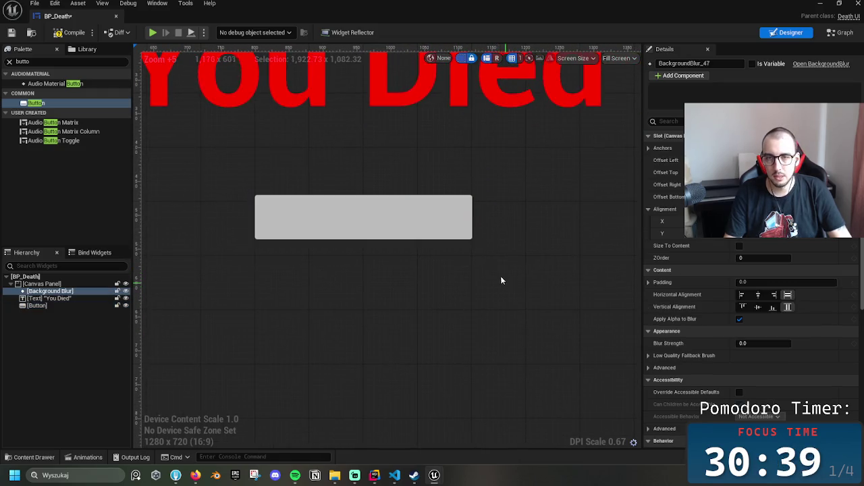
Duplicate the gray button with Ctrl+D and drag the copy just under the first one
left_click(445, 234)
key("ctrl+d")
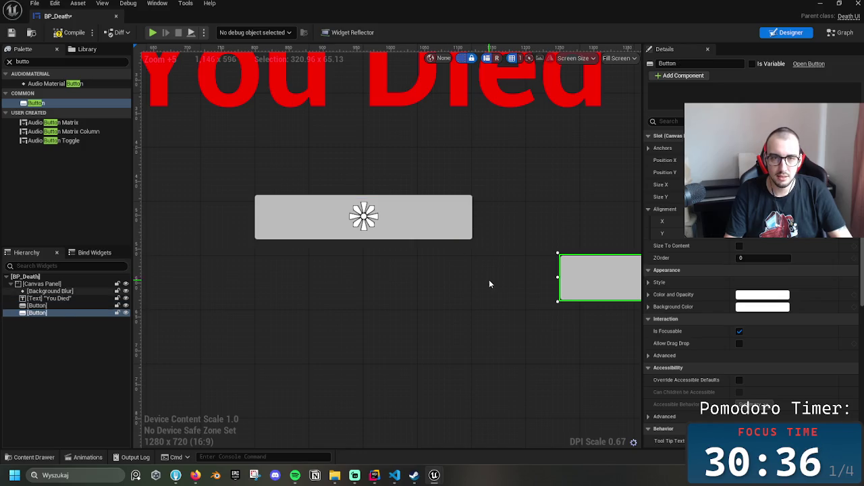
left_click_drag(597, 287, 299, 284)
left_click_drag(382, 281, 404, 274)
left_click(405, 277)
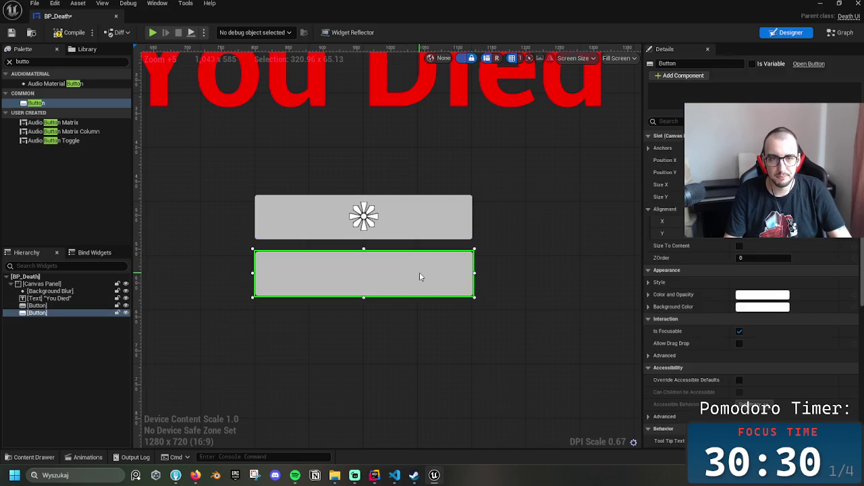
scroll(461, 272, "up", 2)
scroll(462, 272, "up", 7)
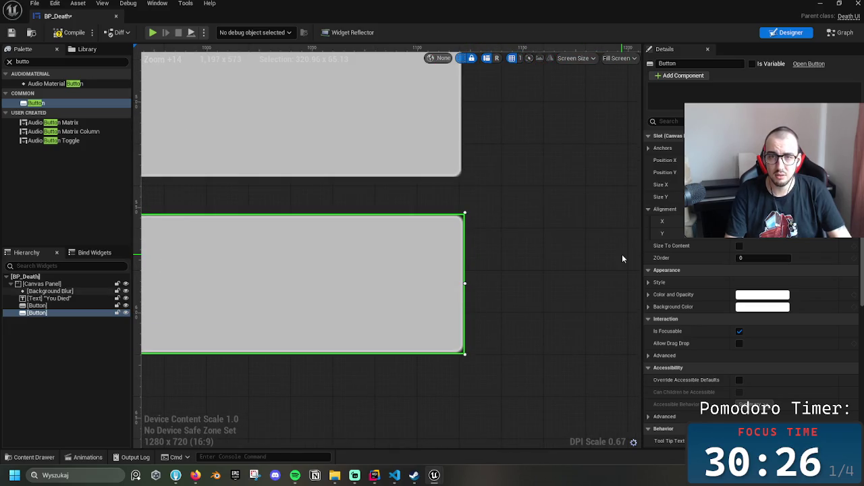
scroll(561, 273, "down", 8)
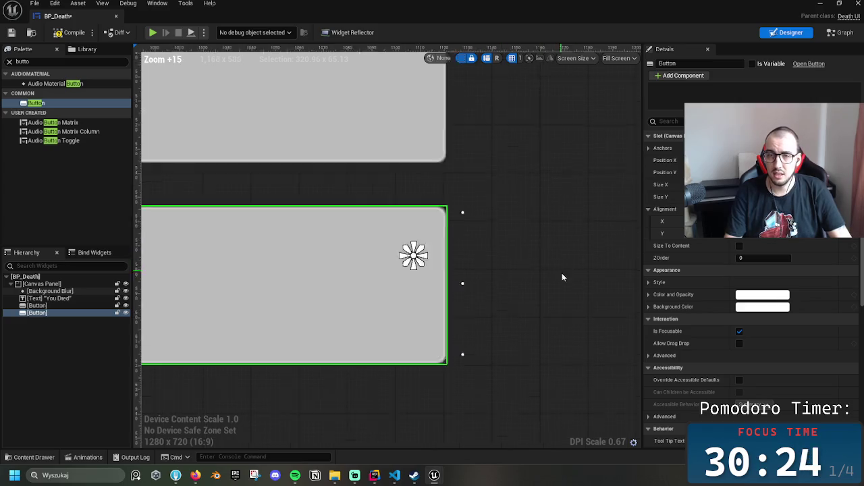
Nudge the lower button down three steps to space it evenly below the first
left_click(559, 233)
scroll(557, 240, "up", 5)
scroll(556, 290, "down", 1)
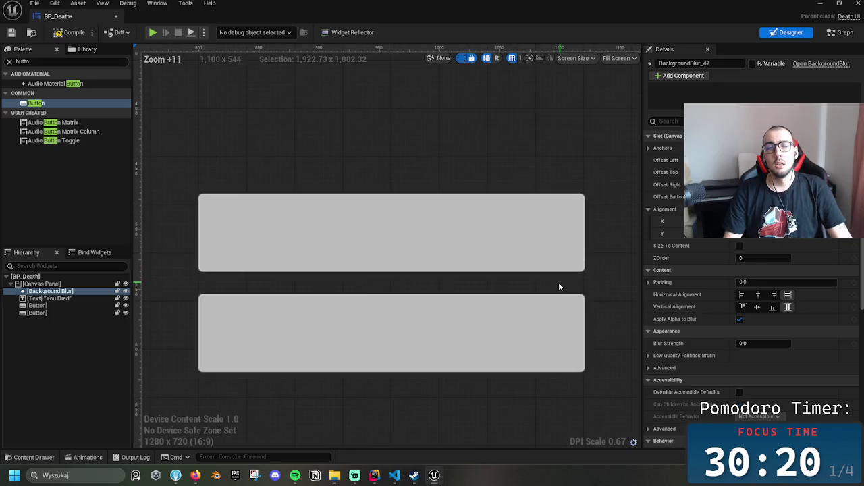
scroll(539, 297, "down", 4)
scroll(538, 298, "down", 4)
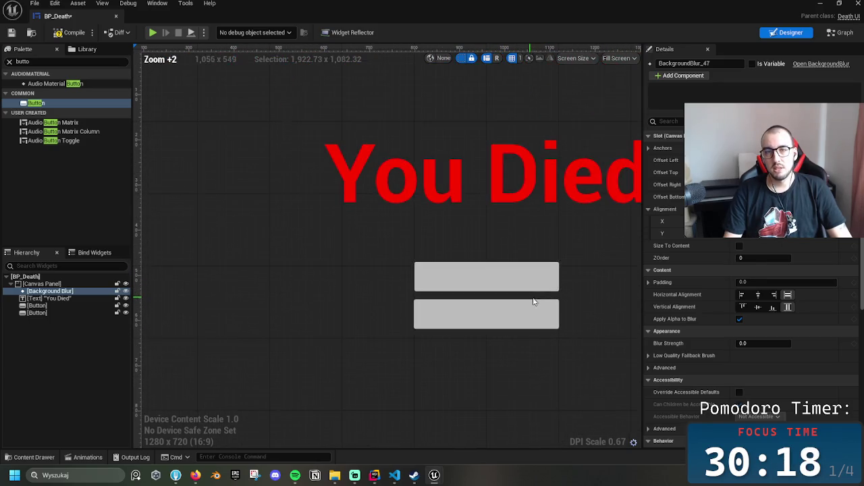
right_click(561, 264)
left_click(522, 227)
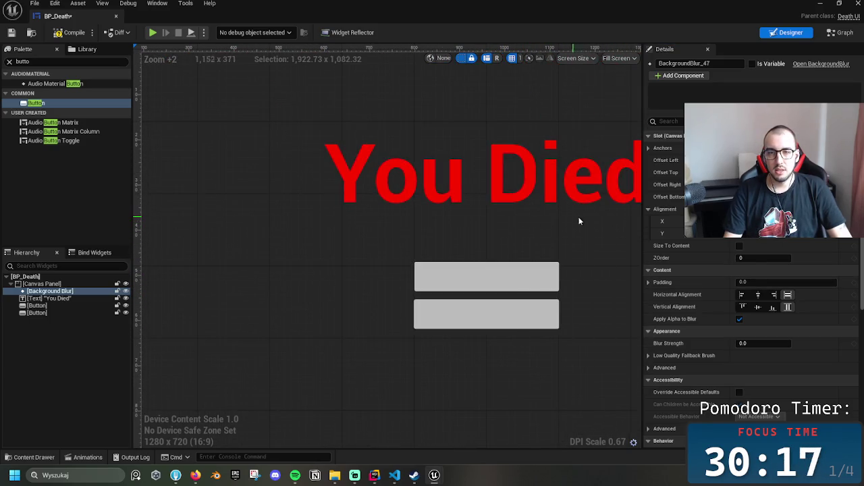
left_click(511, 321)
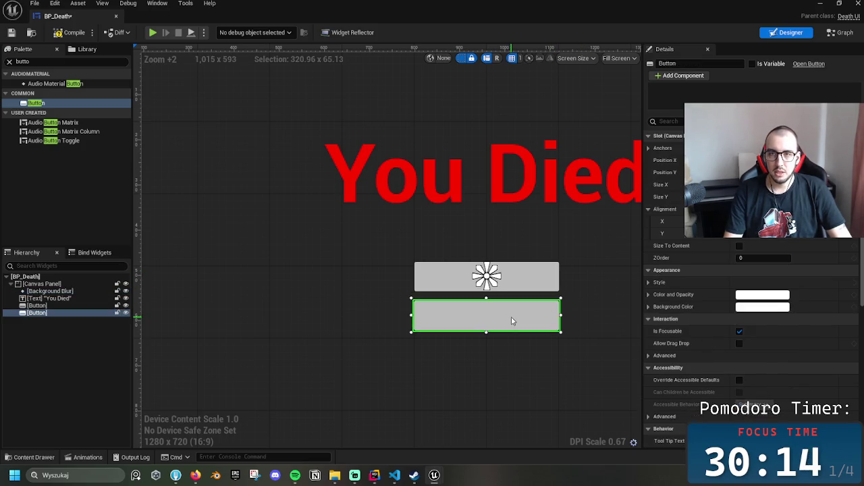
key("Down")
key("Down")
key("Down")
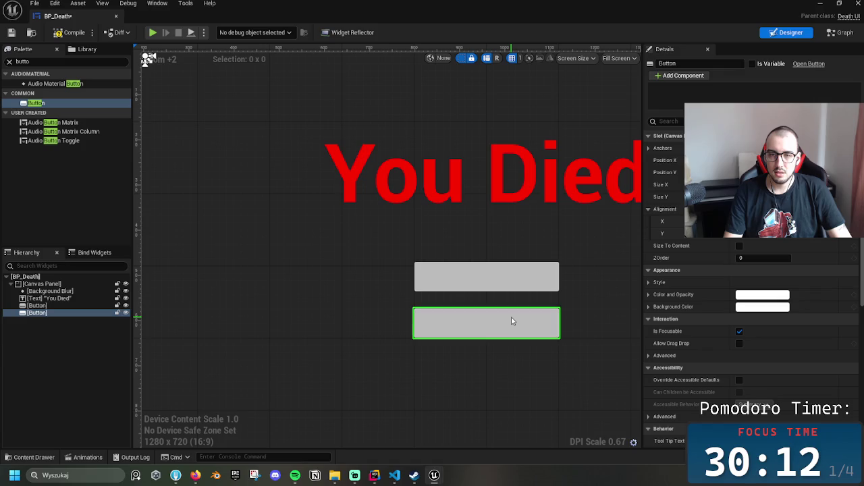
key("Down")
key("Down")
key("Down")
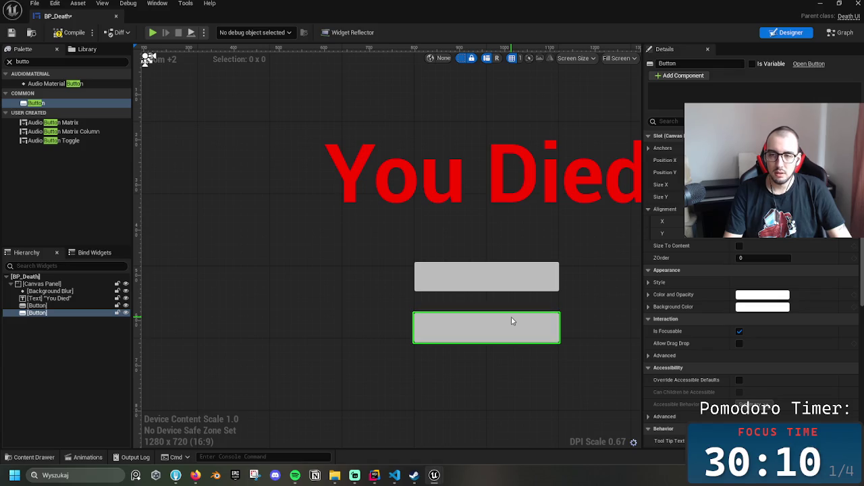
key("Down")
key("Down")
key("Down")
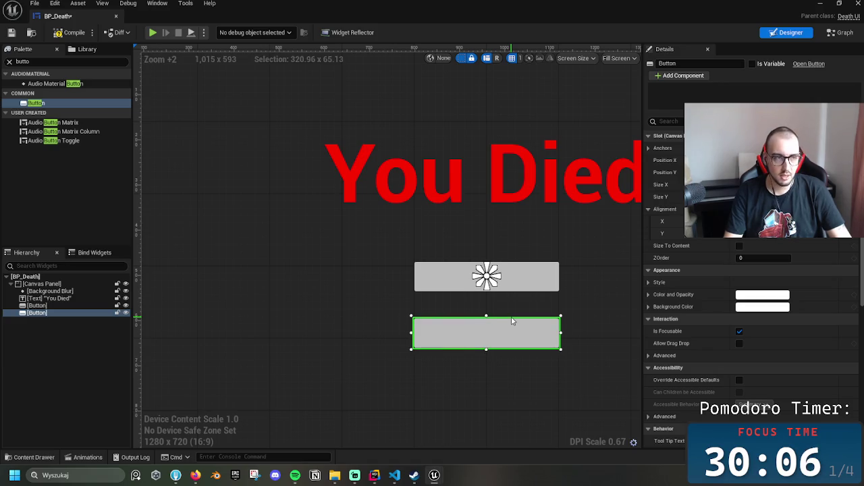
Select the upper button and pan the canvas to recentre the two-button layout
left_click(555, 293)
left_click_drag(563, 293, 538, 303)
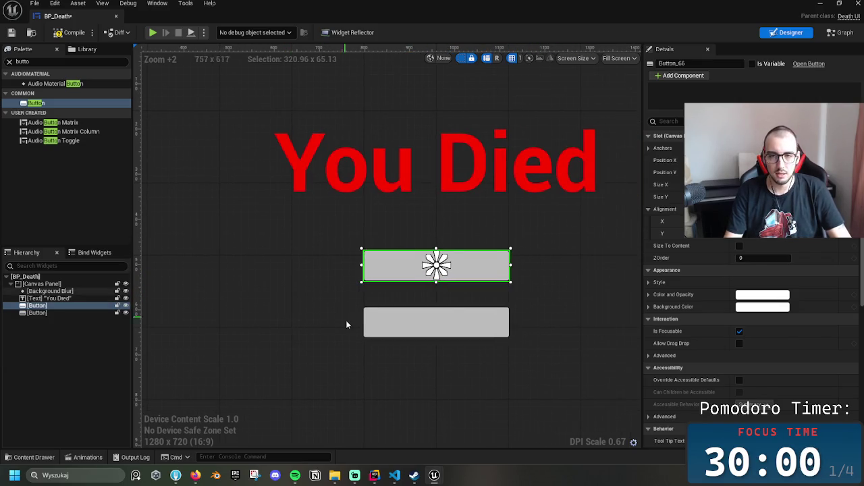
scroll(365, 336, "down", 4)
mouse_move(511, 307)
left_mouse_down()
mouse_move(493, 309)
mouse_move(513, 339)
mouse_move(486, 321)
left_mouse_up()
left_click(613, 311)
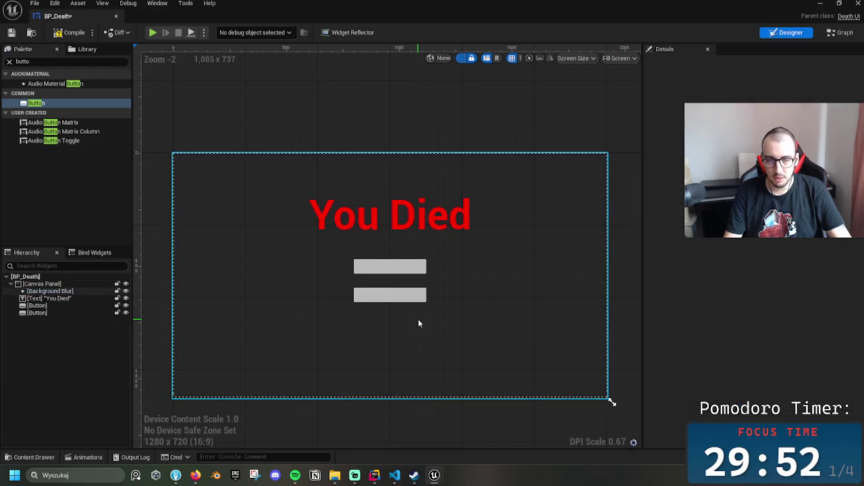
scroll(399, 279, "up", 4)
left_click(372, 212)
left_click(368, 266, "ctrl")
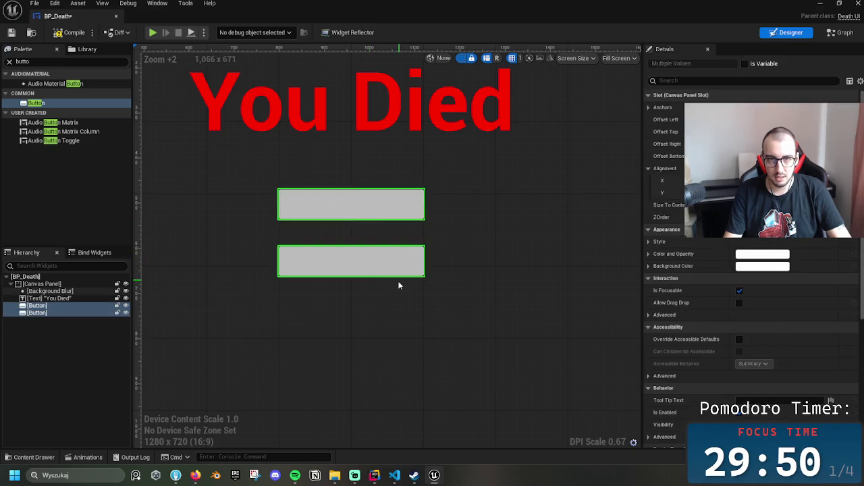
scroll(397, 318, "down", 5)
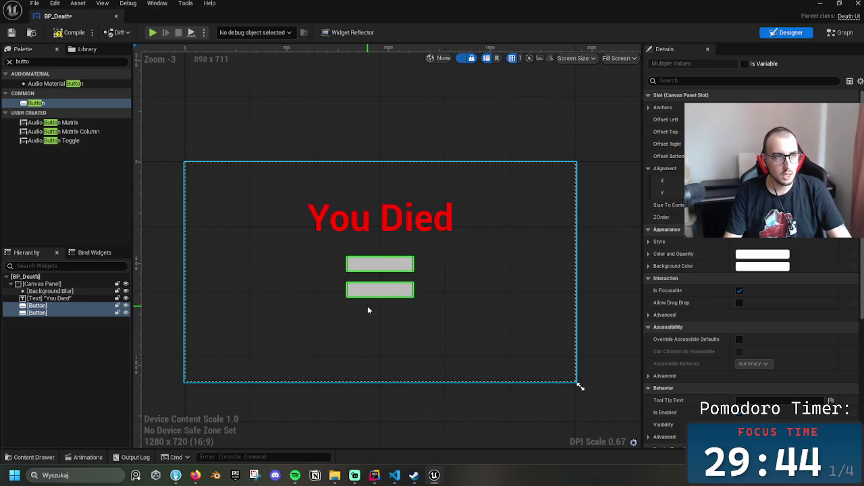
left_click(403, 272)
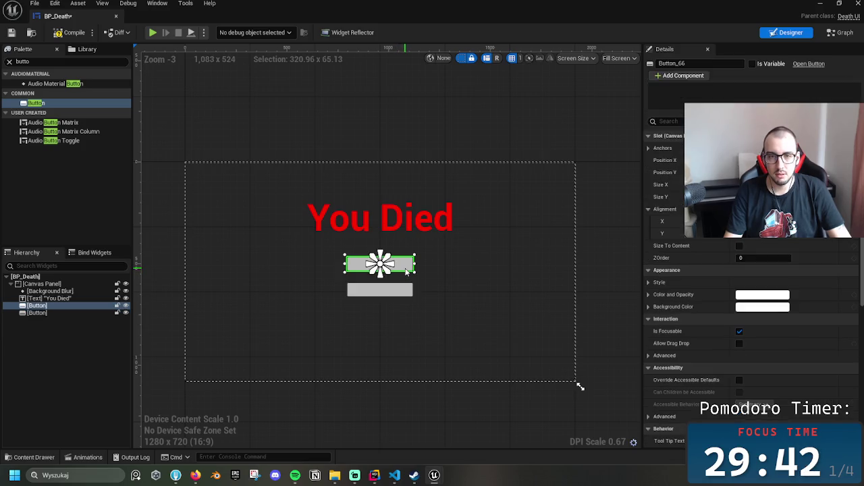
left_click(391, 293)
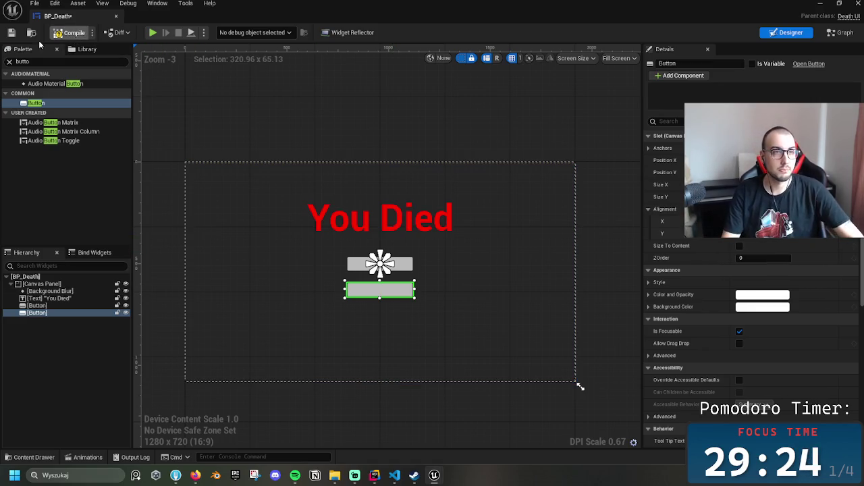
left_click(11, 33)
Deselect the button and select the full-screen Background Blur in the Designer
left_click(434, 128)
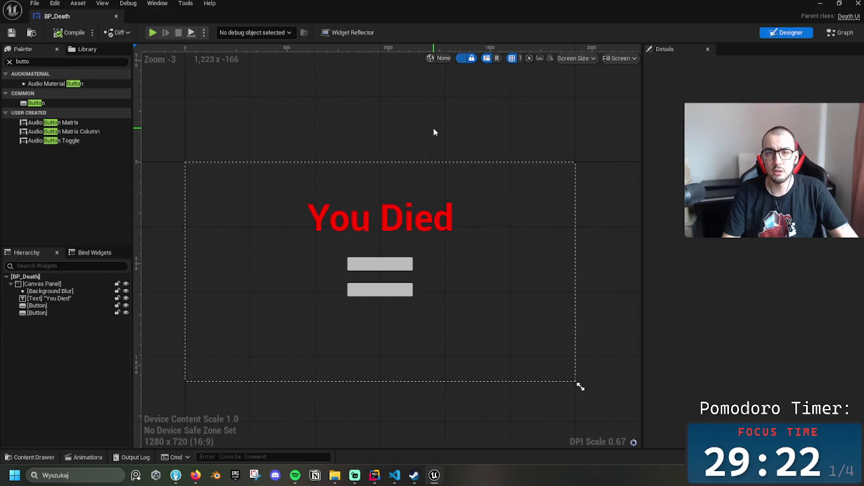
left_click(527, 168)
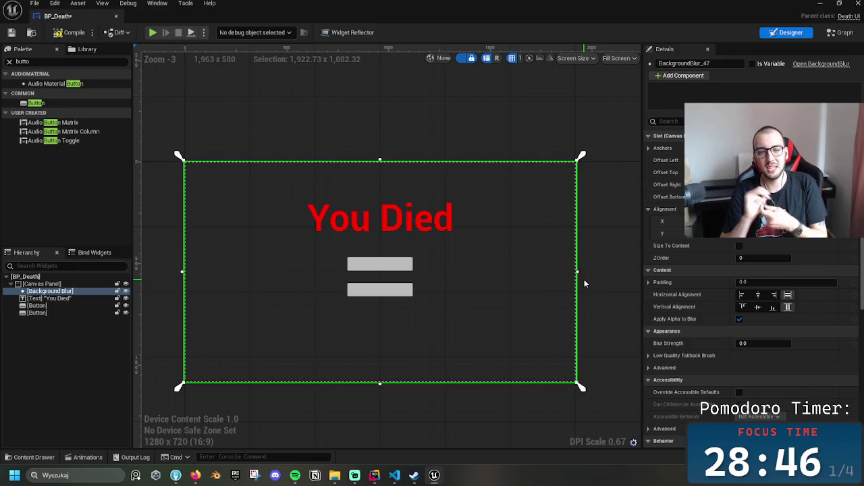
Open Fork on QuickMoneyShooter and enlarge the commit list to show every commit
left_click(176, 475)
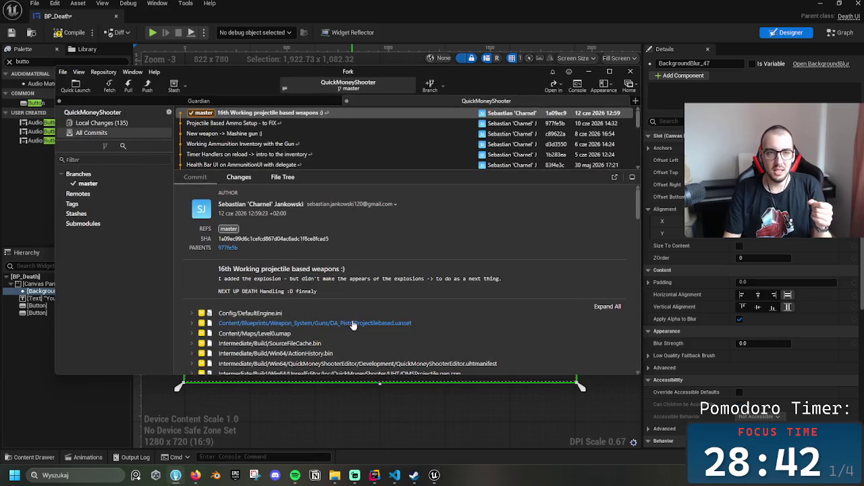
left_click_drag(395, 173, 398, 284)
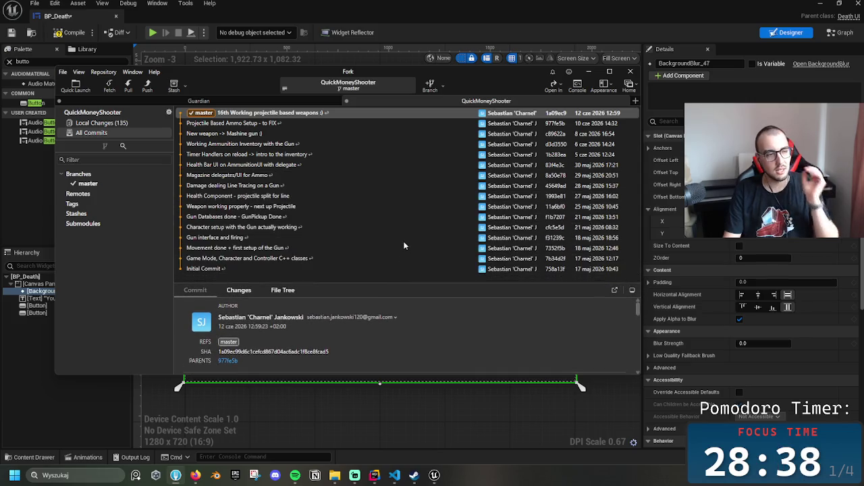
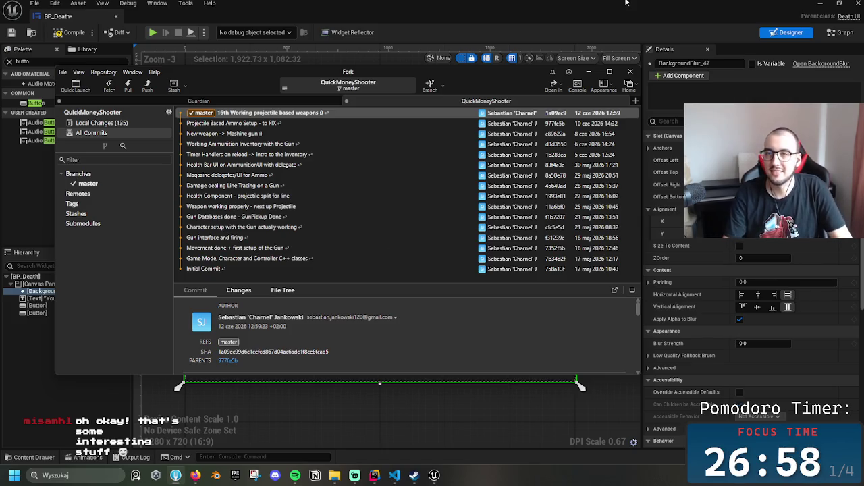
Minimize Fork so the BP_Death widget designer shows again
left_click(589, 72)
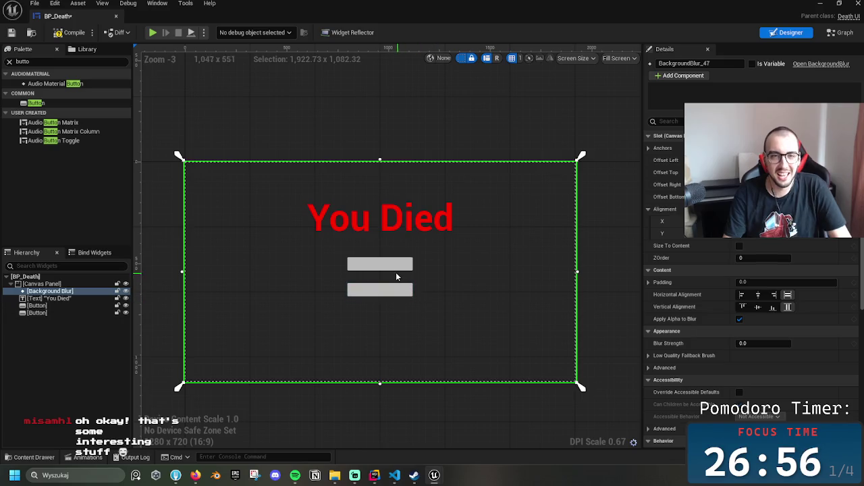
On the top button, expand Appearance > Style > Normal and open the 0.495 grey Tint picker
left_click(386, 265)
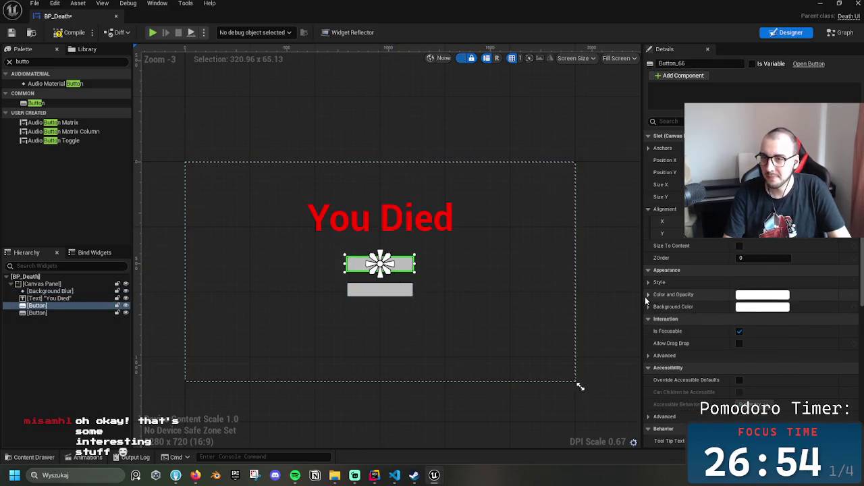
left_click(733, 295)
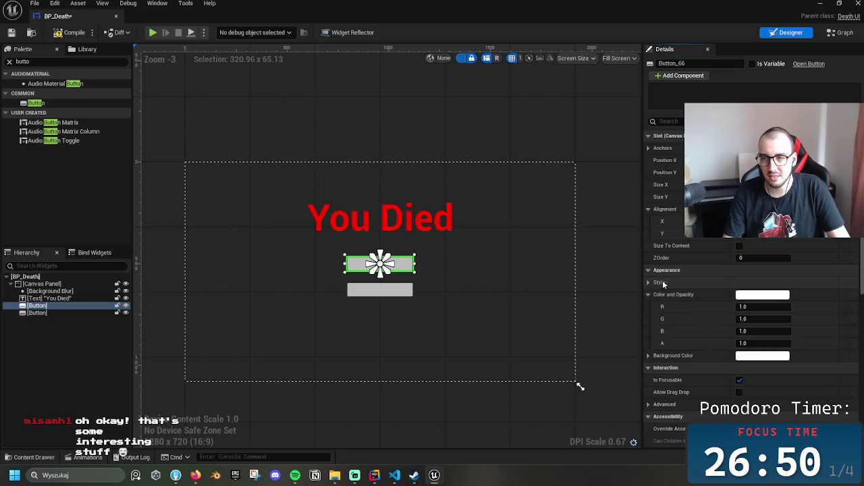
left_click(648, 283)
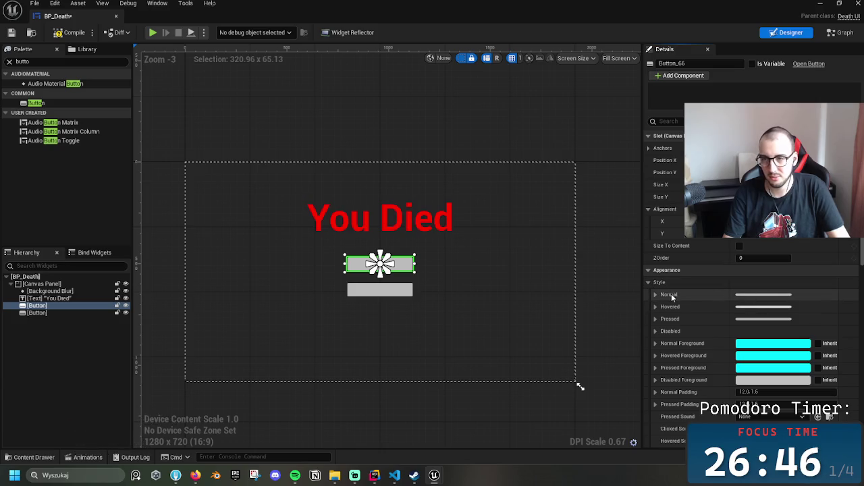
left_click(661, 295)
left_click(773, 345)
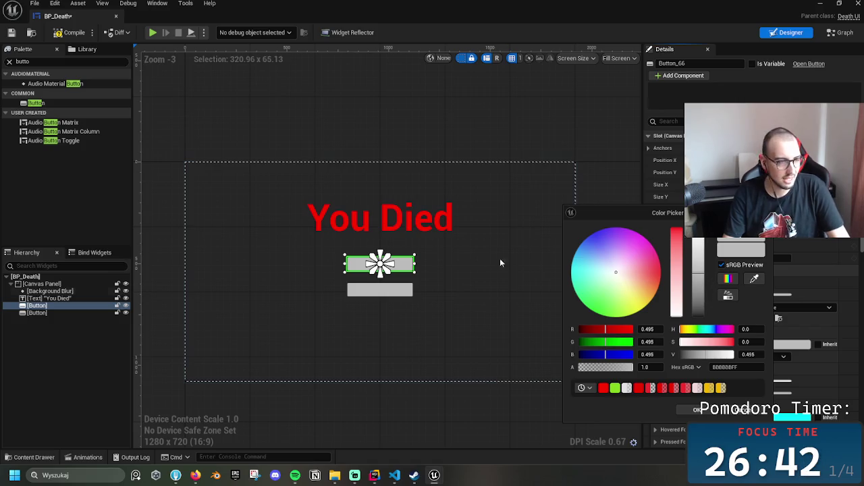
scroll(439, 295, "up", 5)
scroll(283, 268, "up", 3)
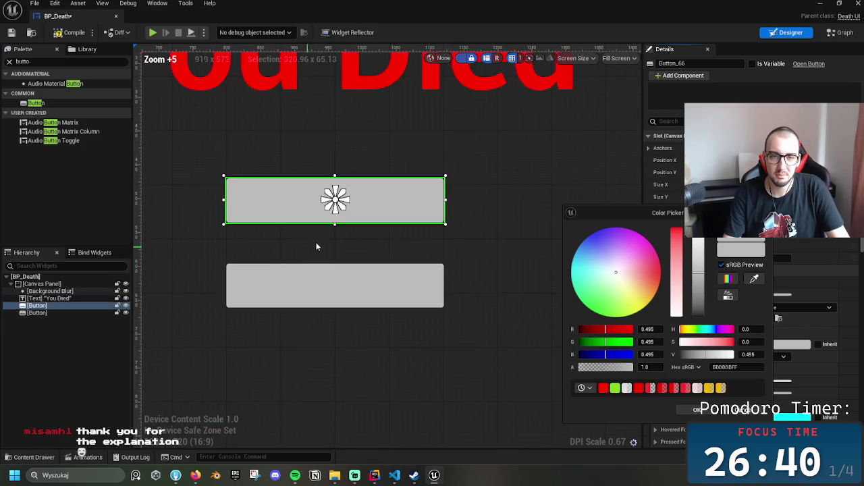